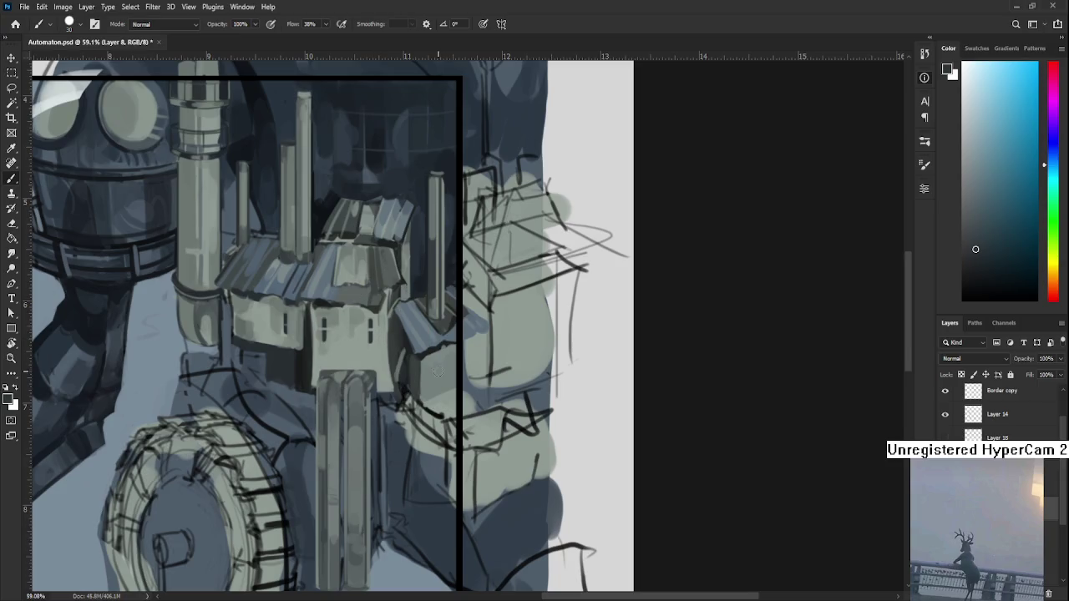
Repaint the house walls with sampled grey-green tones, adjusting brush size for detail
{"action": "key", "text": "bracketleft"}
{"action": "key", "text": "bracketleft"}
{"action": "left_click", "coordinate": [433, 376], "text": "alt"}
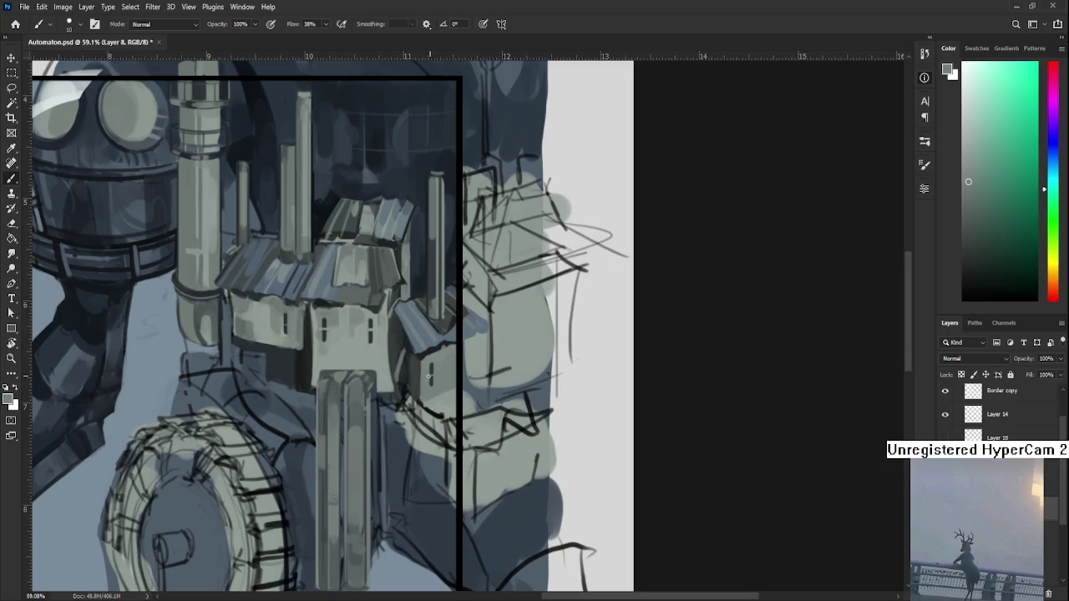
{"action": "left_click", "coordinate": [364, 315], "text": "alt"}
{"action": "key", "text": "bracketright"}
{"action": "key", "text": "bracketright"}
{"action": "key", "text": "bracketright"}
{"action": "left_click", "coordinate": [429, 351], "text": "alt"}
{"action": "left_click", "coordinate": [431, 357], "text": "alt"}
Shade the house wall further with darker and lighter sampled wall tones
{"action": "left_click_drag", "start_coordinate": [471, 374], "coordinate": [526, 447]}
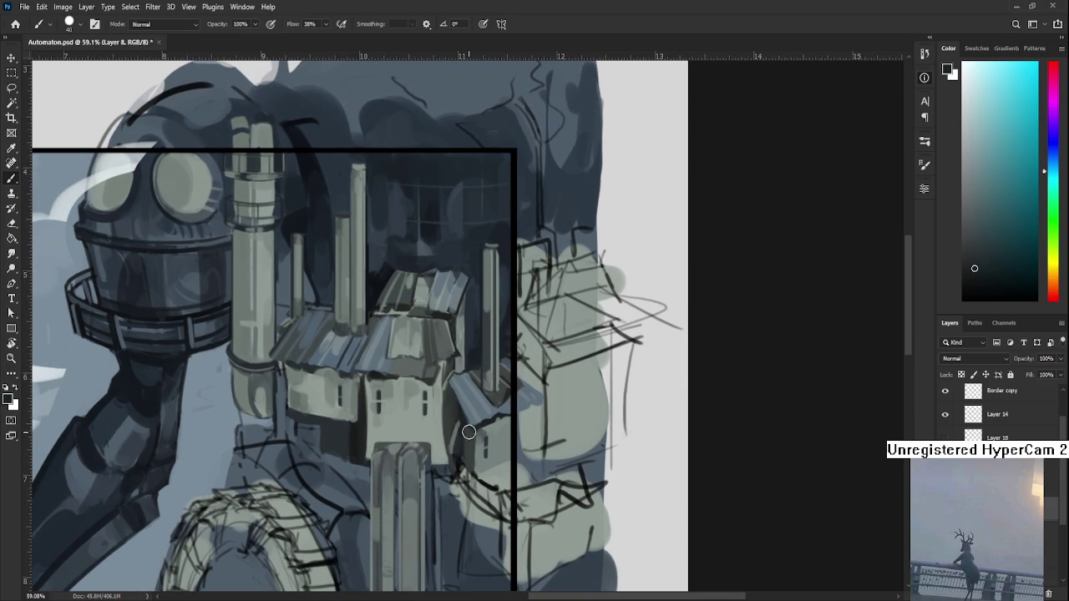
{"action": "left_click", "coordinate": [470, 462], "text": "alt"}
{"action": "left_click", "coordinate": [472, 434], "text": "alt"}
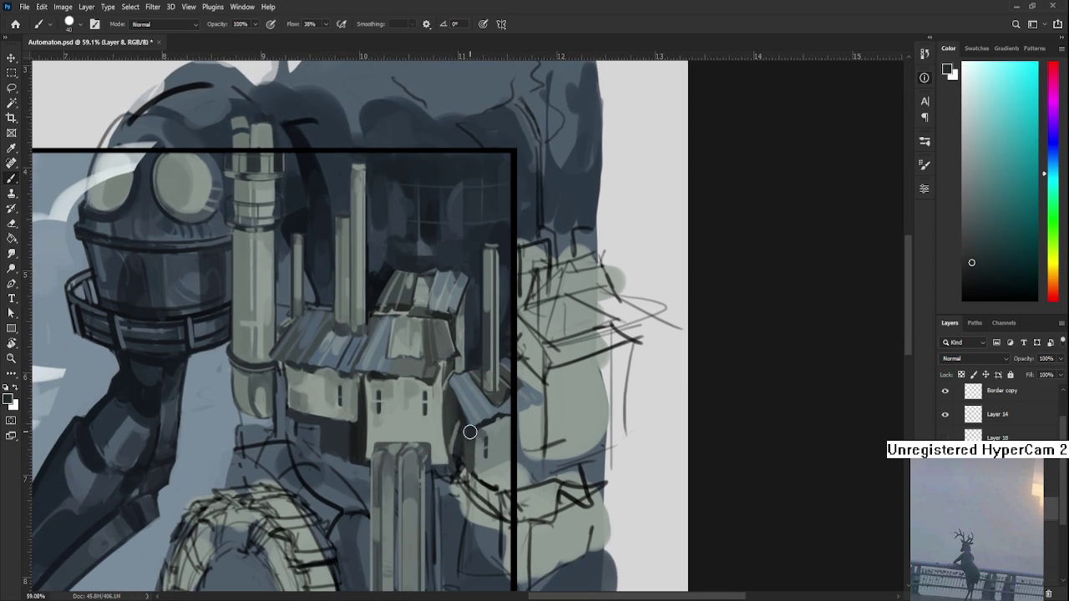
{"action": "left_click", "coordinate": [469, 431], "text": "alt"}
{"action": "left_click", "coordinate": [468, 434], "text": "alt"}
{"action": "left_click", "coordinate": [470, 449], "text": "alt"}
{"action": "left_click", "coordinate": [468, 435], "text": "alt"}
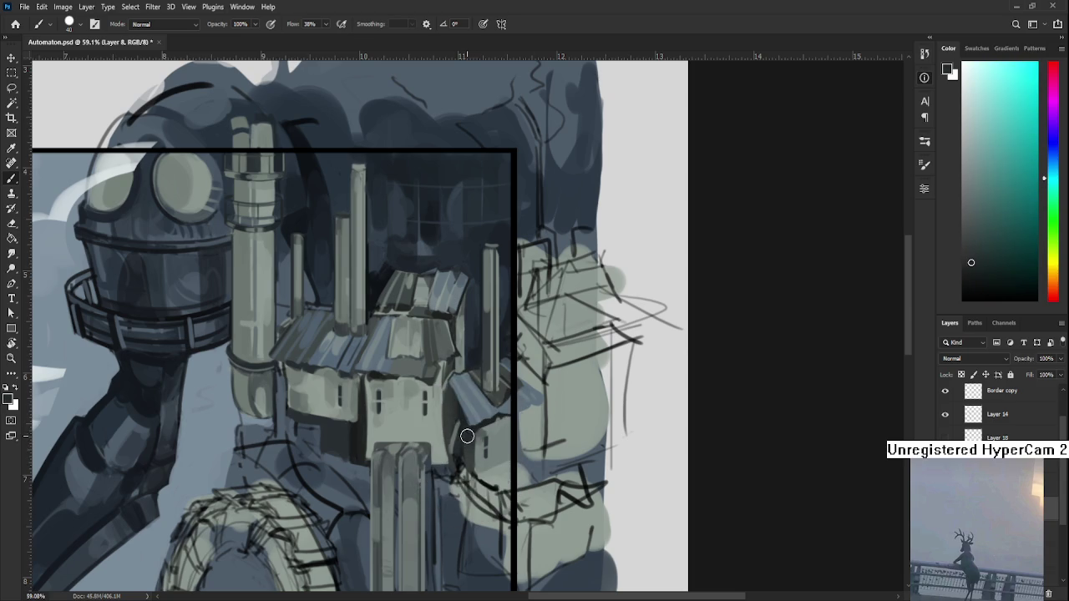
{"action": "left_click", "coordinate": [465, 437], "text": "alt"}
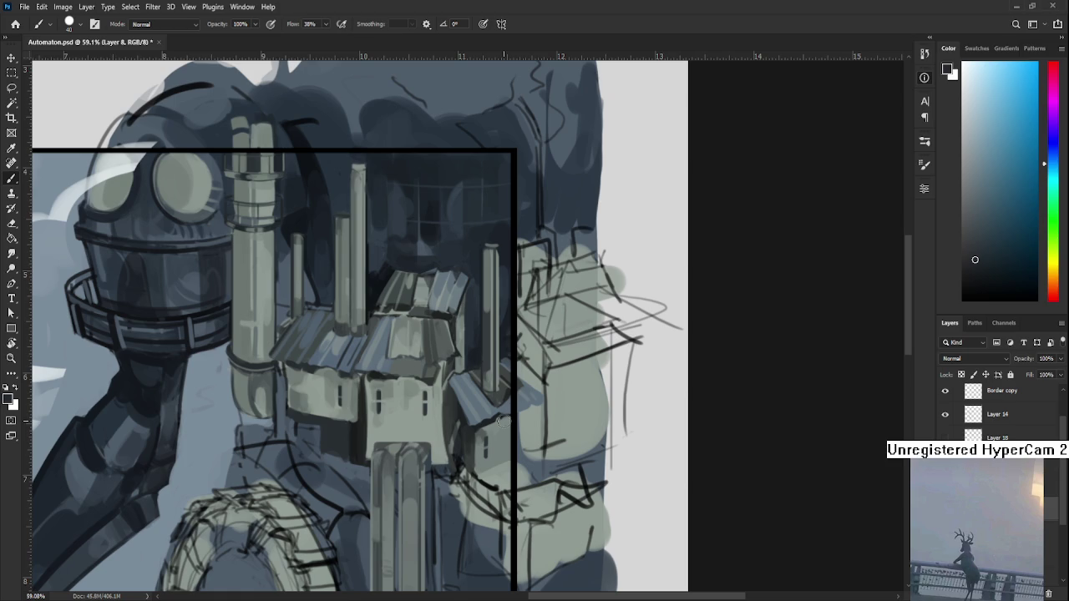
{"action": "scroll", "coordinate": [501, 421], "scroll_direction": "up", "scroll_amount": 2}
{"action": "left_click_drag", "start_coordinate": [471, 406], "coordinate": [512, 437]}
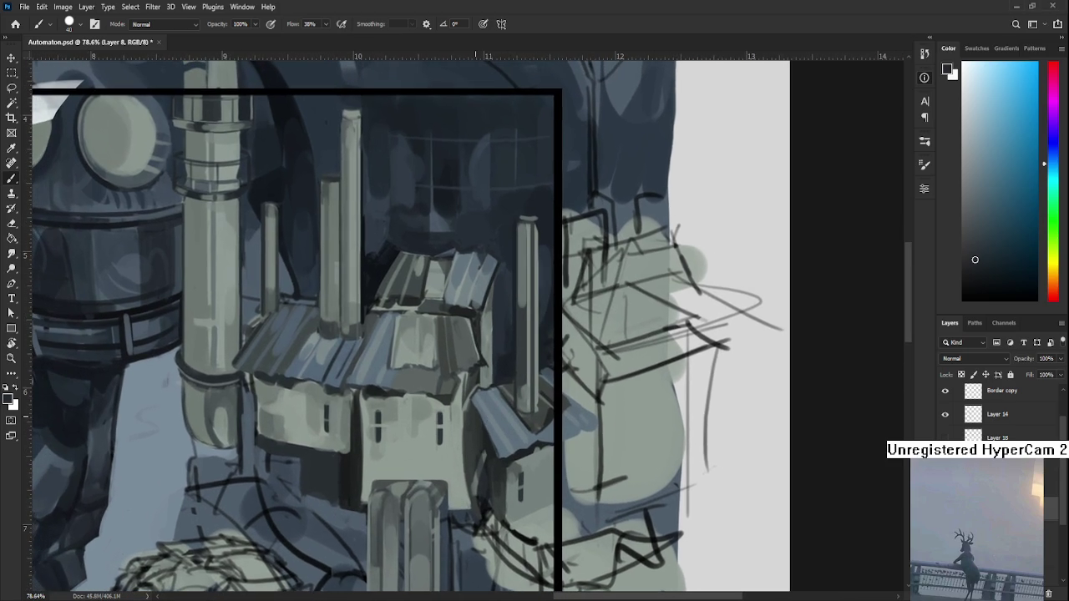
Lighten the house rooftops with lighter greys sampled from the roof
{"action": "left_click", "coordinate": [470, 444], "text": "alt"}
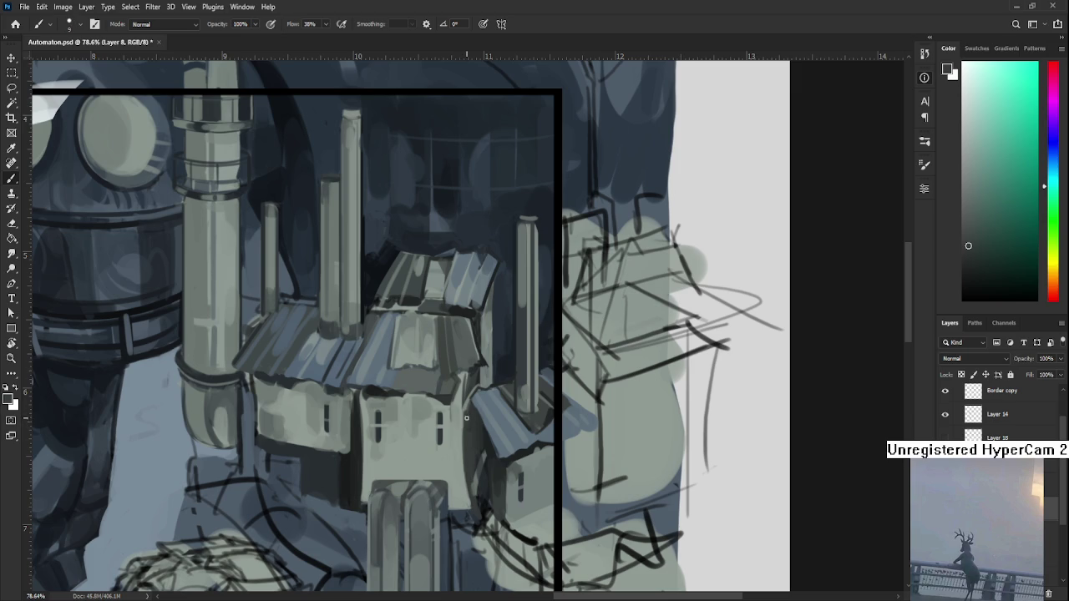
{"action": "left_click", "coordinate": [463, 419], "text": "alt"}
{"action": "left_click", "coordinate": [464, 390], "text": "alt"}
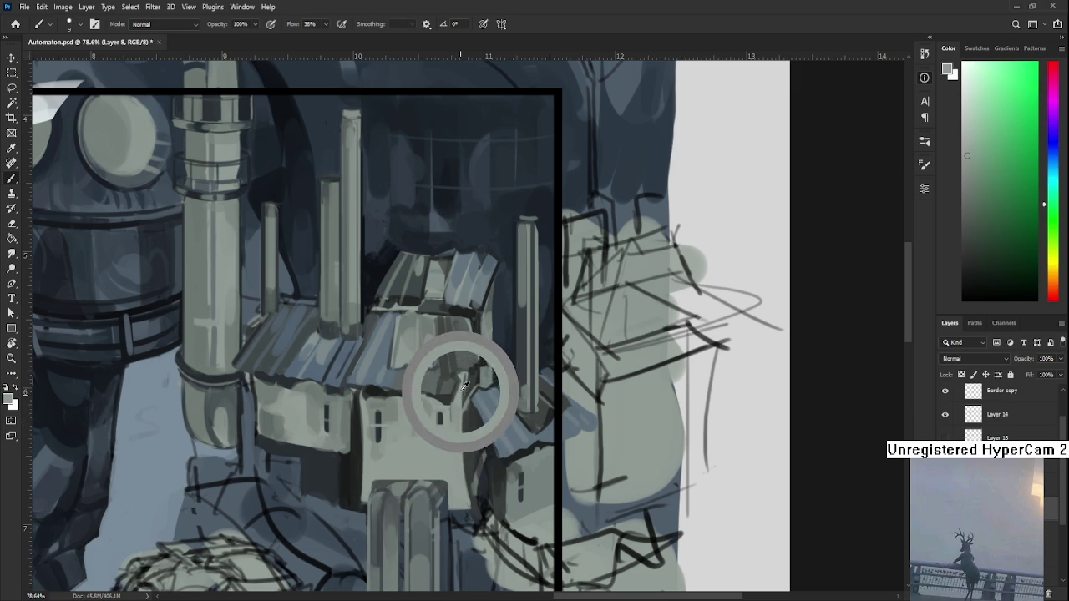
{"action": "left_click", "coordinate": [470, 371], "text": "alt"}
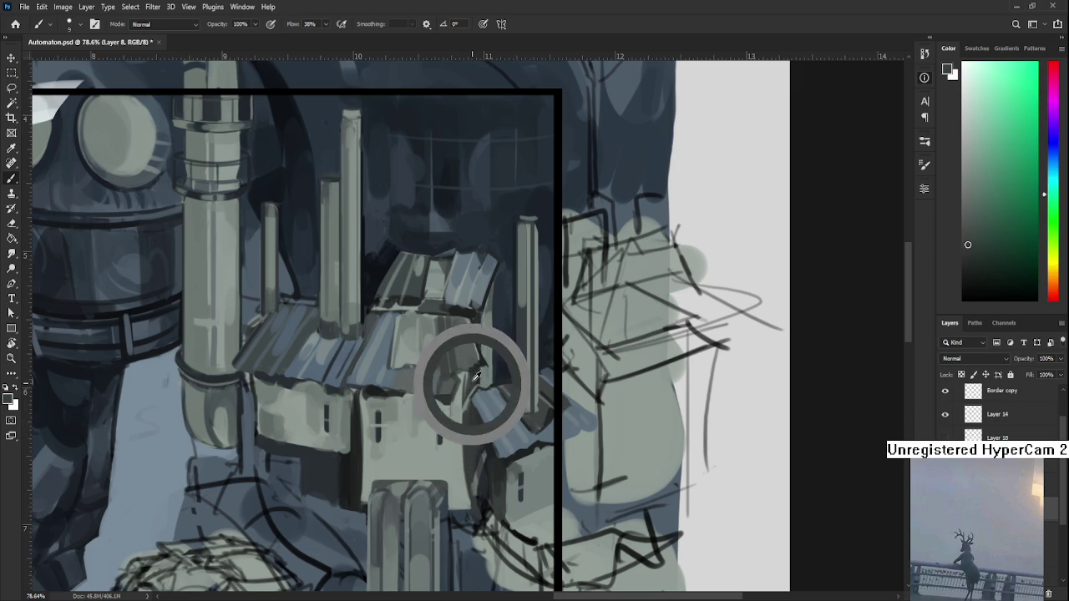
{"action": "left_click_drag", "start_coordinate": [472, 369], "coordinate": [466, 385]}
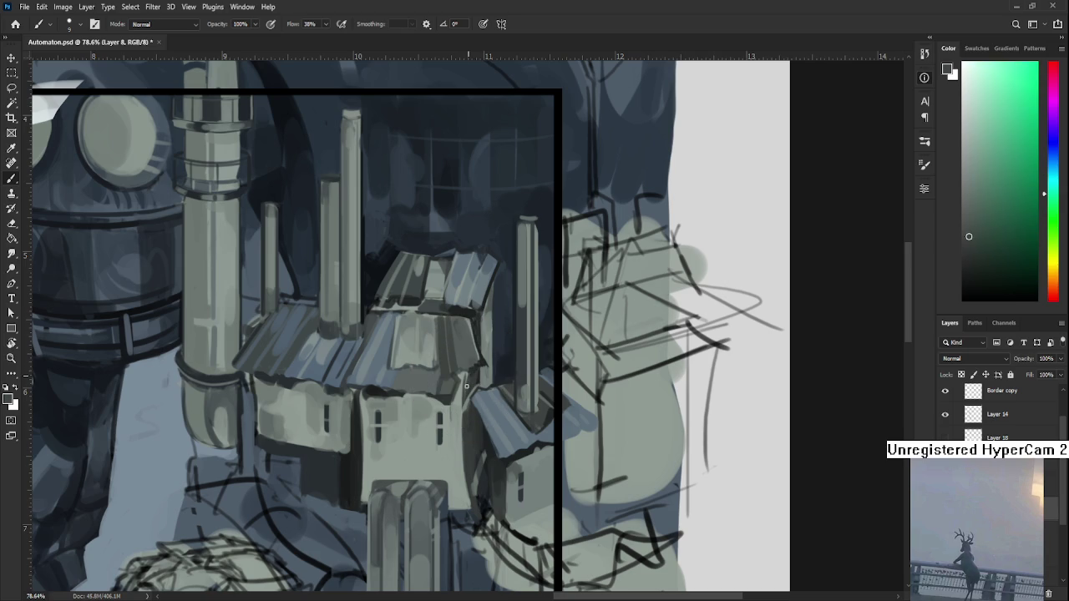
{"action": "left_click", "coordinate": [465, 374], "text": "alt"}
{"action": "left_click", "coordinate": [467, 361], "text": "alt"}
{"action": "left_click", "coordinate": [457, 384], "text": "alt"}
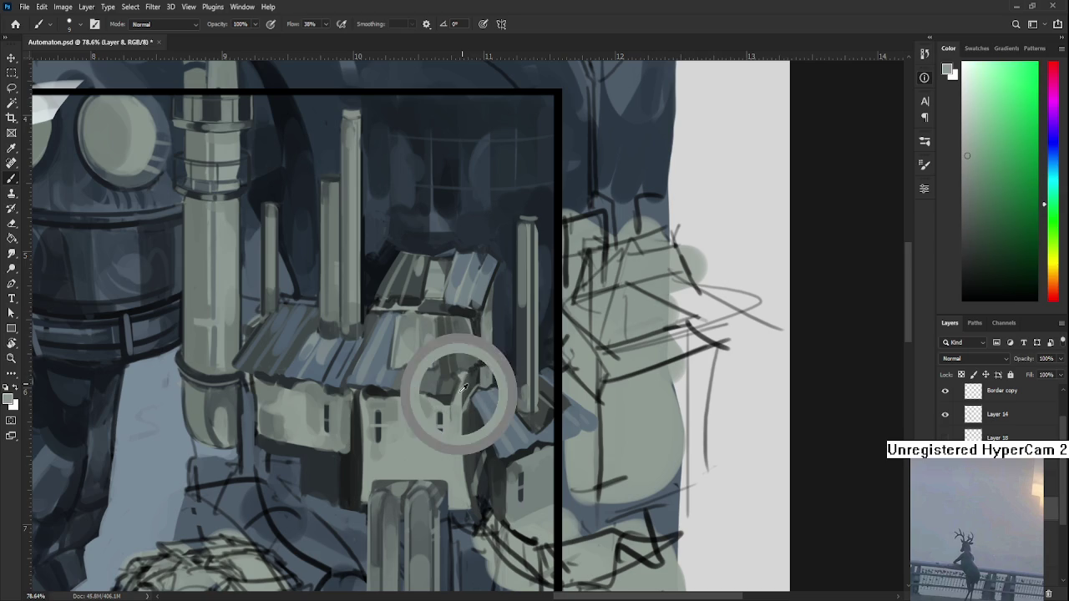
{"action": "left_click", "coordinate": [455, 382], "text": "alt"}
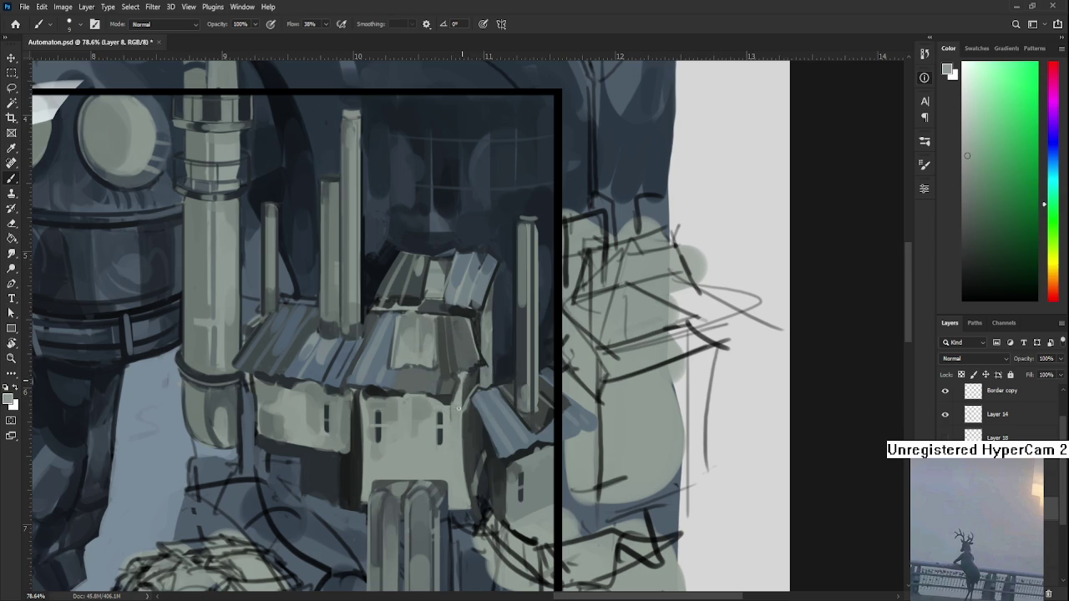
Add darker grey shading to the roof and front walls, blending around windows
{"action": "left_click", "coordinate": [462, 396], "text": "alt"}
{"action": "left_click", "coordinate": [472, 381], "text": "alt"}
{"action": "left_click", "coordinate": [470, 381], "text": "alt"}
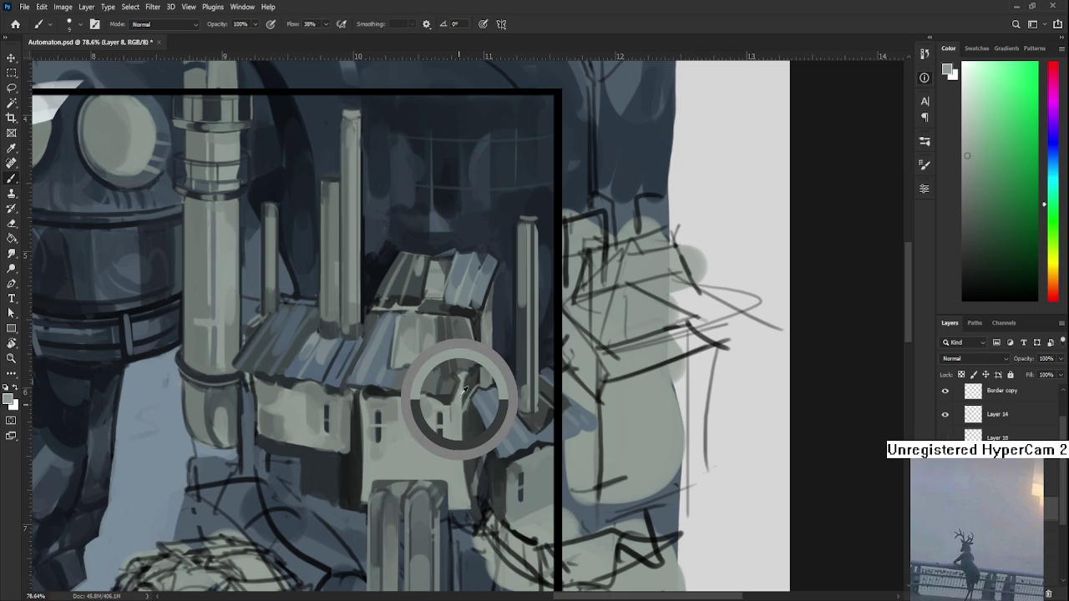
{"action": "left_click_drag", "start_coordinate": [465, 382], "coordinate": [461, 397]}
{"action": "left_click", "coordinate": [467, 436], "text": "alt"}
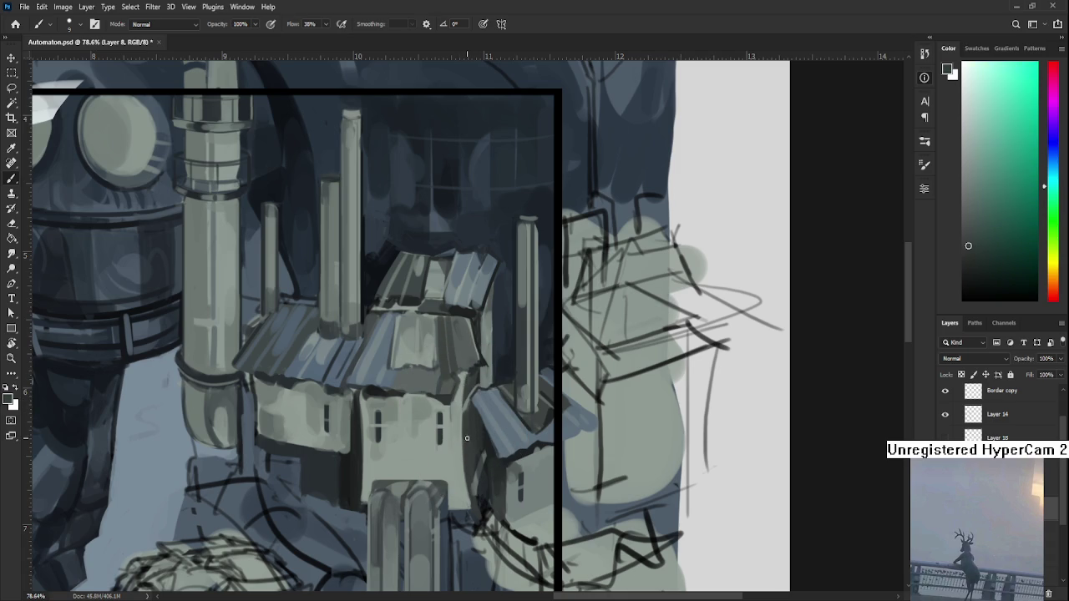
{"action": "left_click", "coordinate": [469, 472], "text": "alt"}
{"action": "left_click", "coordinate": [455, 419], "text": "alt"}
{"action": "scroll", "coordinate": [392, 244], "scroll_direction": "down", "scroll_amount": 1}
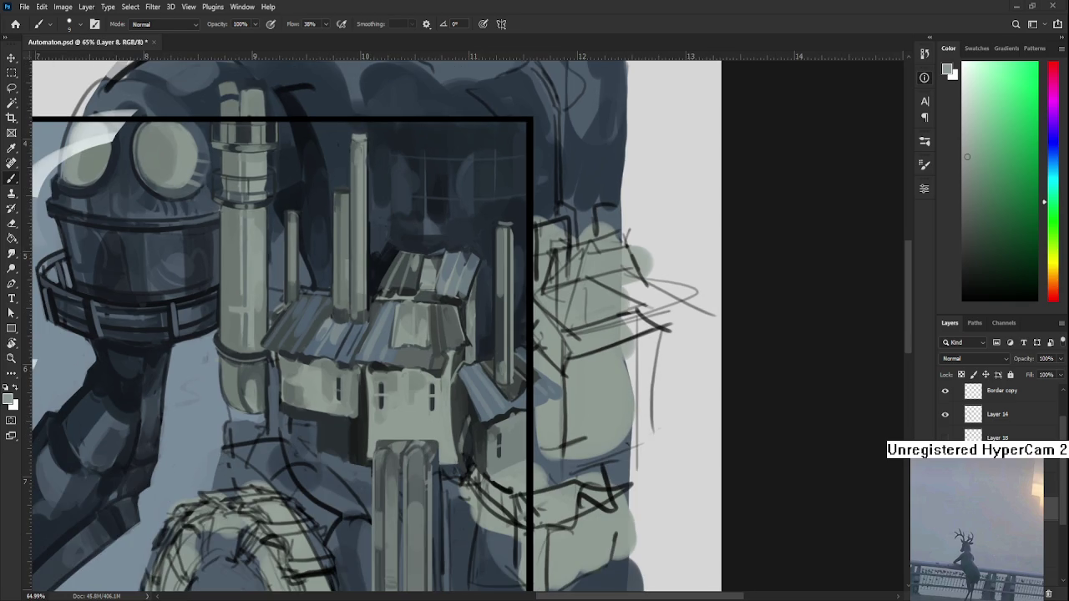
Scale the placed sketch photo to 5.64% and commit it below the framed painting
{"action": "scroll", "coordinate": [457, 432], "scroll_direction": "down", "scroll_amount": 3}
{"action": "scroll", "coordinate": [585, 450], "scroll_direction": "down", "scroll_amount": 2}
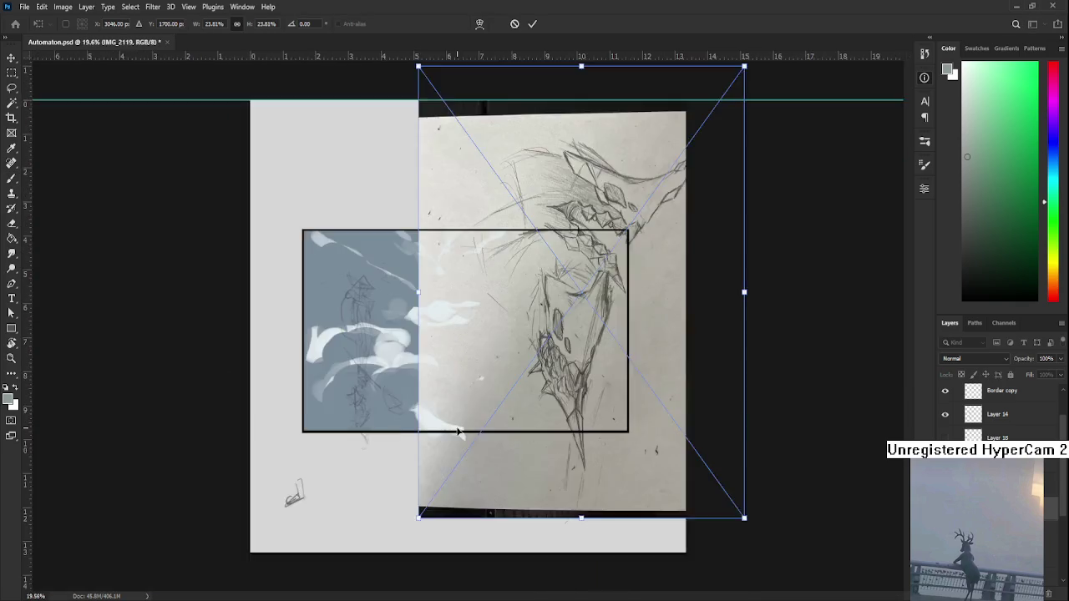
{"action": "left_click_drag", "start_coordinate": [696, 485], "coordinate": [604, 357]}
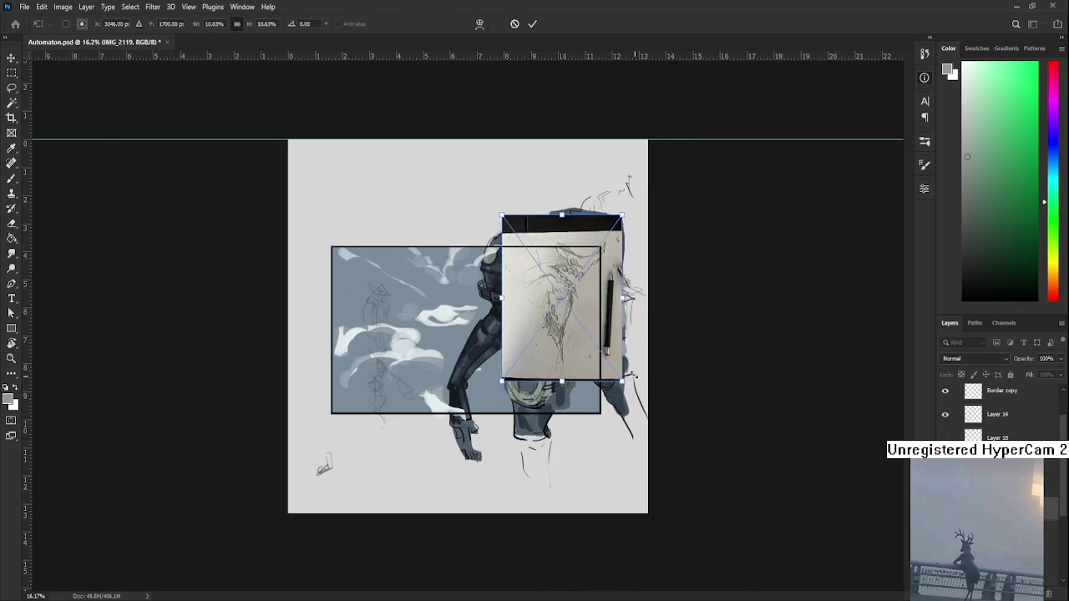
{"action": "mouse_move", "coordinate": [567, 324]}
{"action": "left_mouse_down"}
{"action": "mouse_move", "coordinate": [459, 360]}
{"action": "mouse_move", "coordinate": [477, 429]}
{"action": "mouse_move", "coordinate": [409, 464]}
{"action": "left_mouse_up"}
{"action": "left_click_drag", "start_coordinate": [427, 394], "coordinate": [417, 421]}
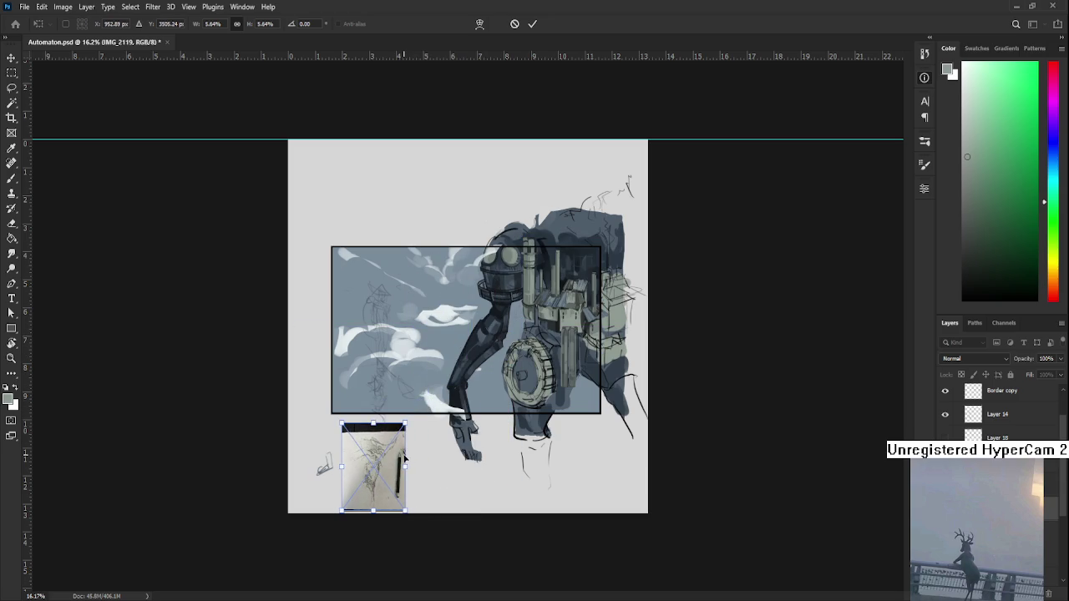
{"action": "left_click_drag", "start_coordinate": [399, 464], "coordinate": [396, 459]}
{"action": "key", "text": "Return"}
Zoom and pan the view onto the photographed sketched head
{"action": "scroll", "coordinate": [396, 459], "scroll_direction": "up", "scroll_amount": 2}
{"action": "scroll", "coordinate": [384, 476], "scroll_direction": "up", "scroll_amount": 3}
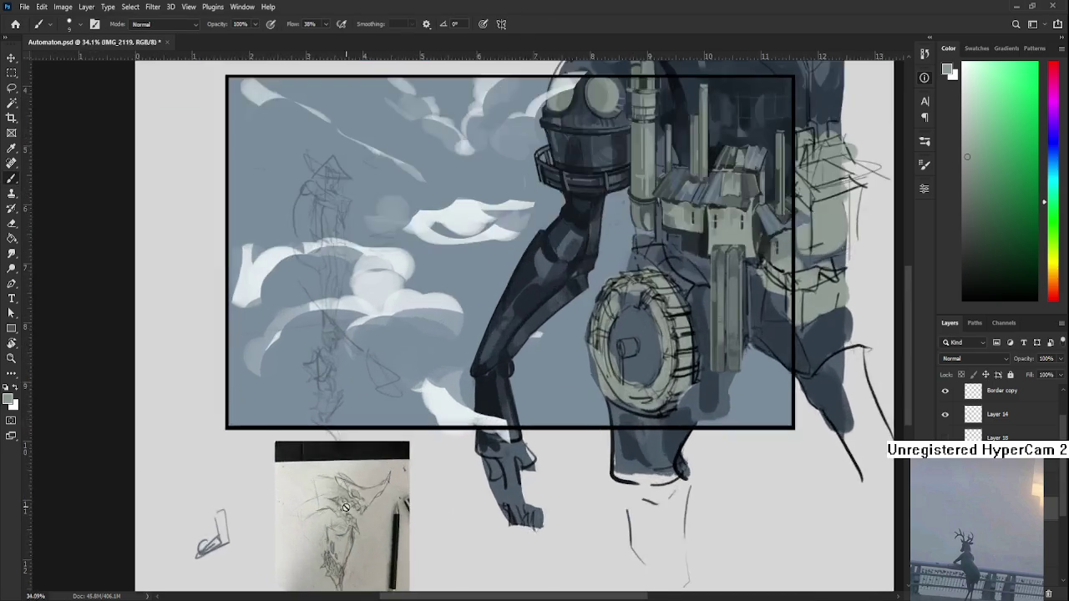
{"action": "scroll", "coordinate": [359, 501], "scroll_direction": "up", "scroll_amount": 3}
{"action": "scroll", "coordinate": [328, 541], "scroll_direction": "up", "scroll_amount": 2}
{"action": "left_click_drag", "start_coordinate": [328, 541], "coordinate": [392, 443]}
{"action": "scroll", "coordinate": [426, 418], "scroll_direction": "up", "scroll_amount": 2}
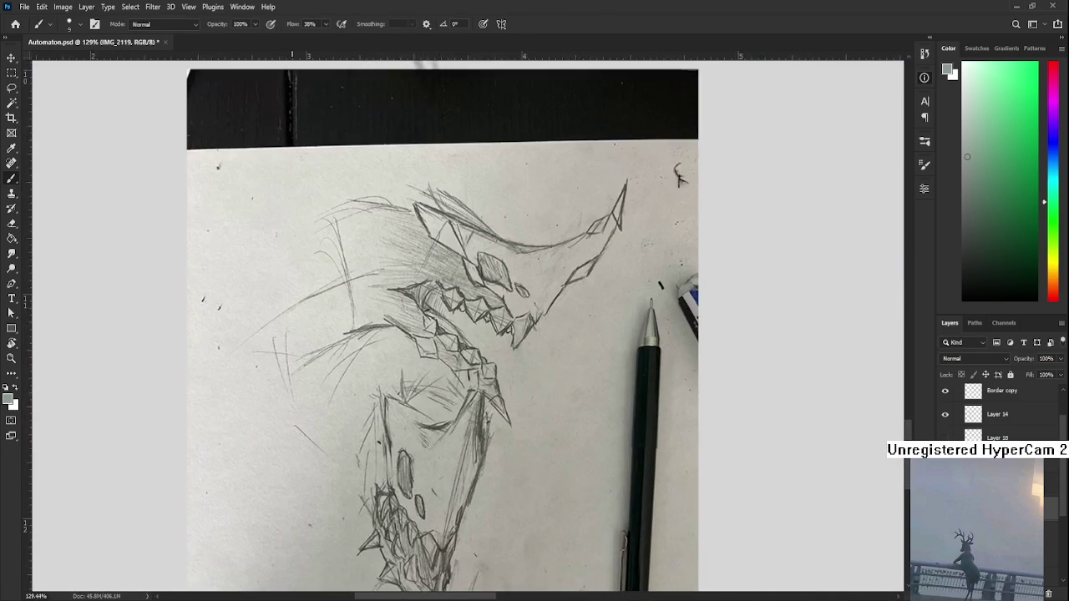
{"action": "scroll", "coordinate": [443, 401], "scroll_direction": "up", "scroll_amount": 1}
{"action": "left_click_drag", "start_coordinate": [457, 387], "coordinate": [455, 445]}
{"action": "key", "text": "r"}
{"action": "left_click_drag", "start_coordinate": [421, 475], "coordinate": [493, 374]}
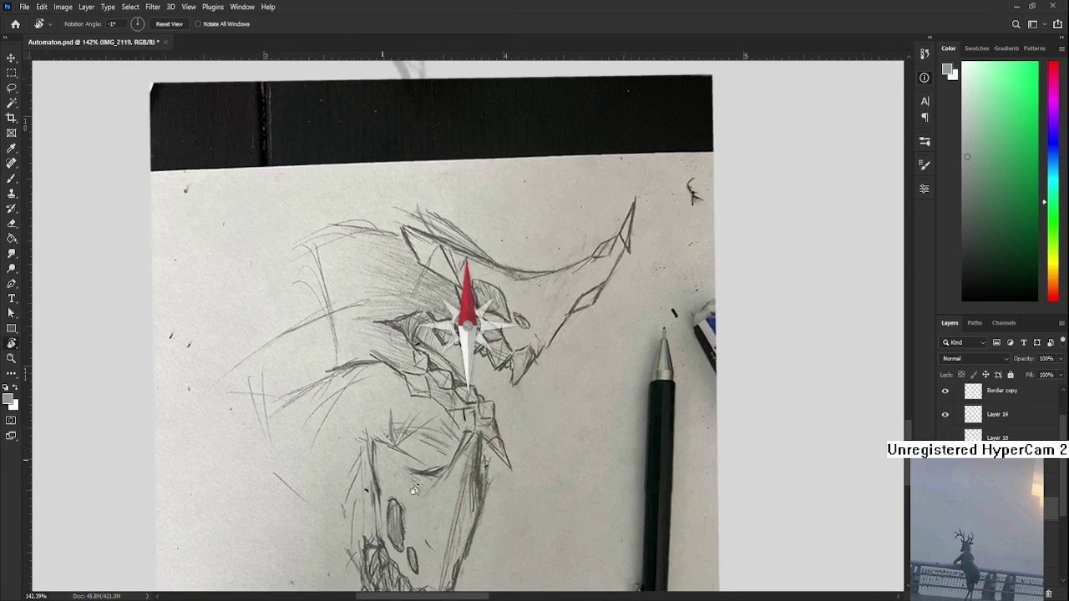
{"action": "scroll", "coordinate": [493, 373], "scroll_direction": "up", "scroll_amount": 2}
{"action": "scroll", "coordinate": [442, 380], "scroll_direction": "down", "scroll_amount": 1}
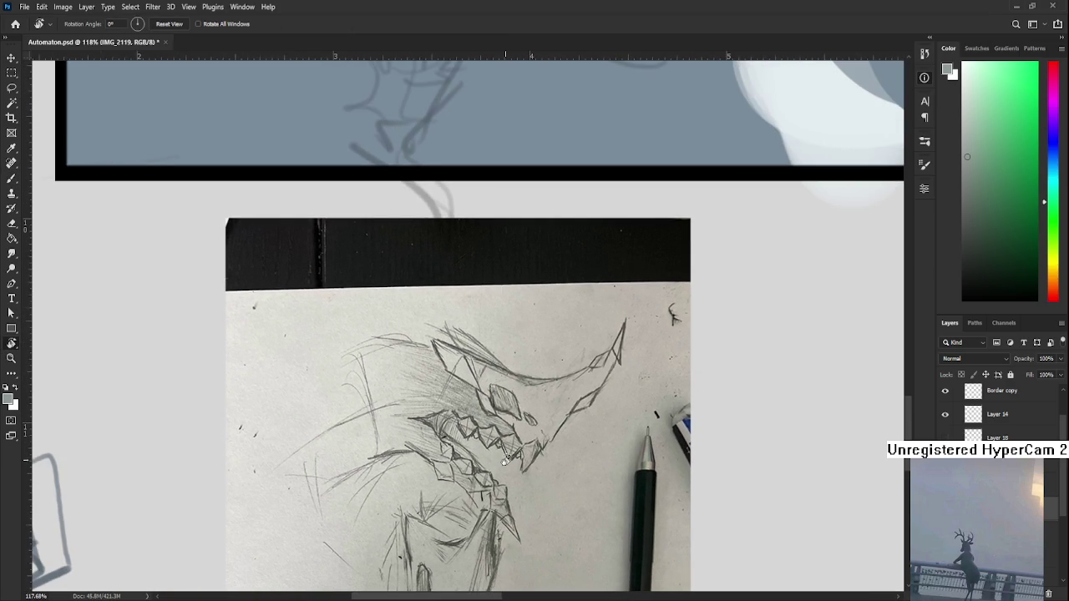
Lasso-select the sketched head and tilt the view to about -21°
{"action": "key", "text": "l"}
{"action": "mouse_move", "coordinate": [367, 344]}
{"action": "left_mouse_down"}
{"action": "mouse_move", "coordinate": [514, 472]}
{"action": "mouse_move", "coordinate": [431, 452]}
{"action": "left_mouse_up"}
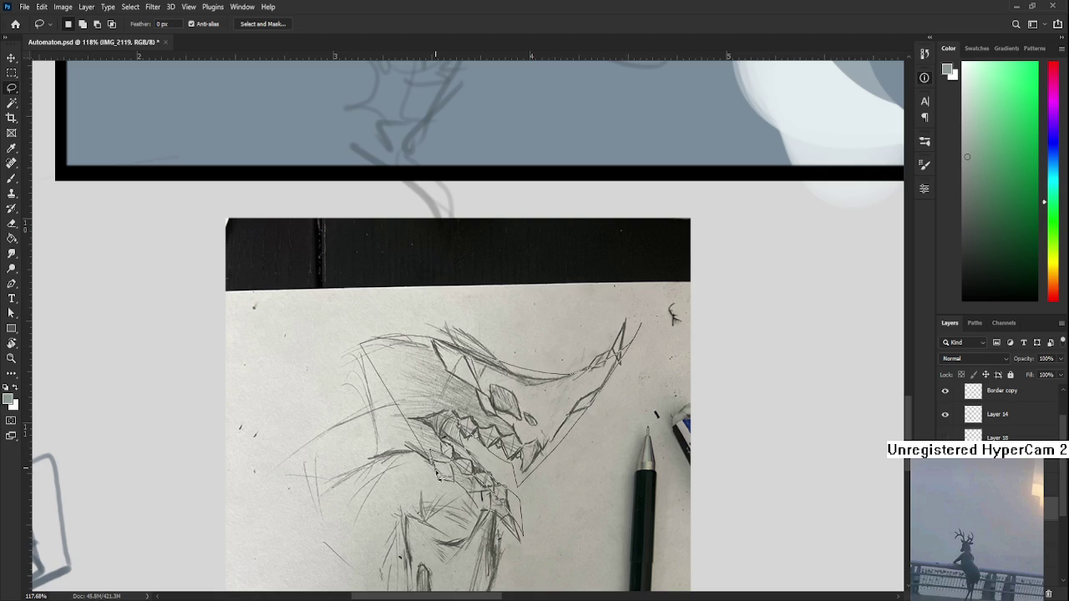
{"action": "key", "text": "r"}
{"action": "left_click_drag", "start_coordinate": [434, 455], "coordinate": [503, 396]}
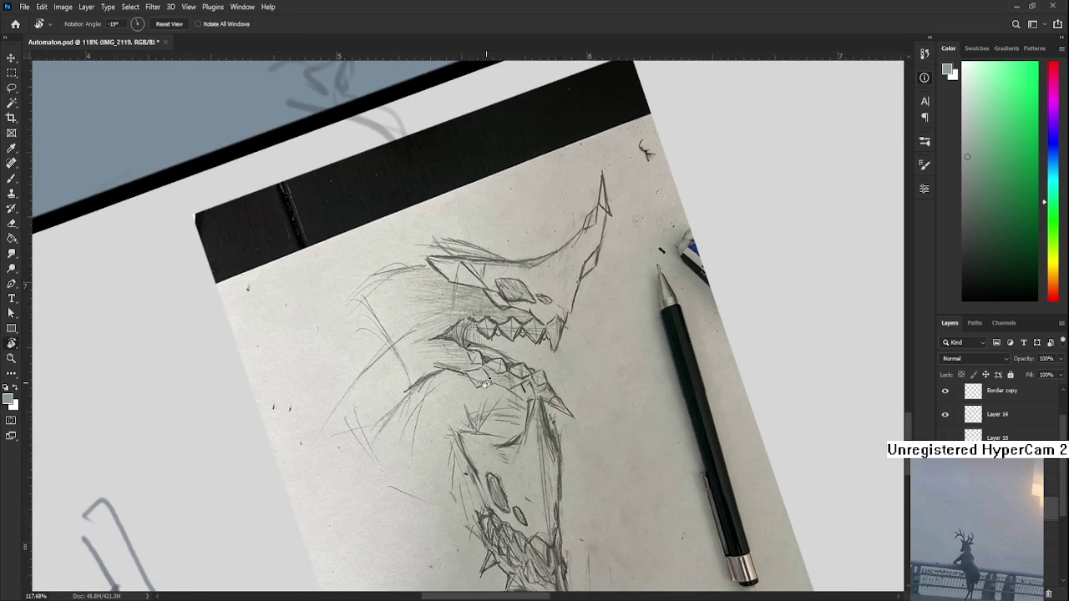
{"action": "scroll", "coordinate": [503, 396], "scroll_direction": "up", "scroll_amount": 1}
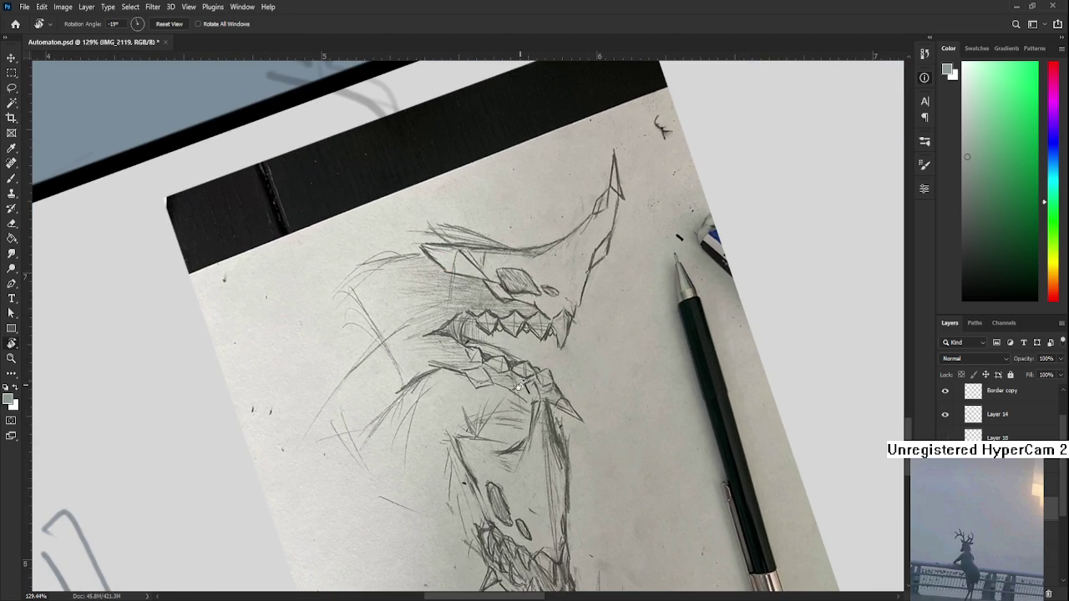
{"action": "left_click_drag", "start_coordinate": [520, 386], "coordinate": [597, 451]}
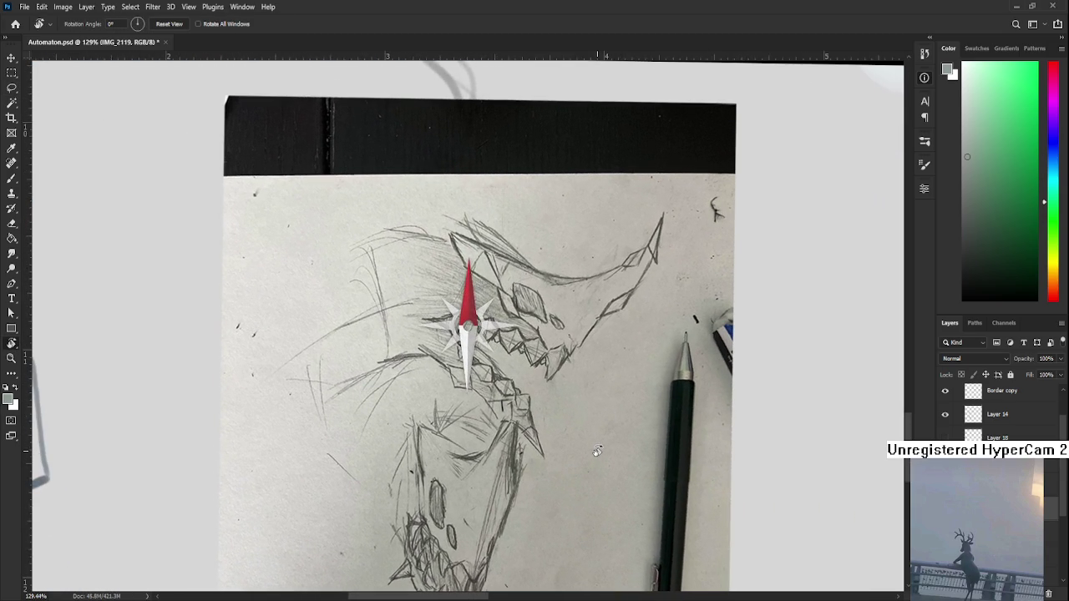
{"action": "scroll", "coordinate": [585, 445], "scroll_direction": "down", "scroll_amount": 1}
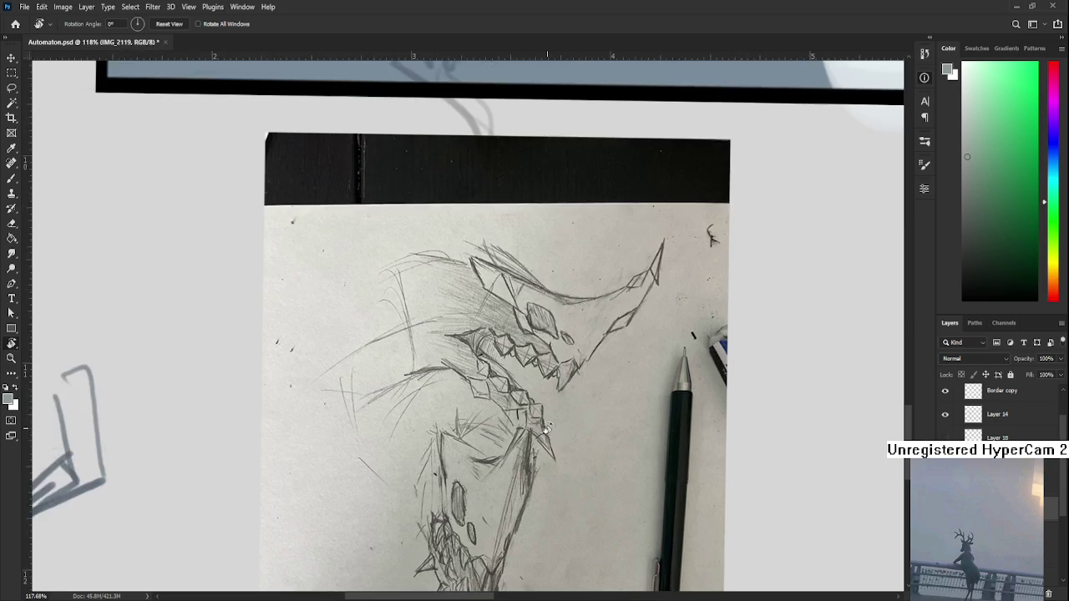
{"action": "scroll", "coordinate": [547, 428], "scroll_direction": "up", "scroll_amount": 1}
{"action": "mouse_move", "coordinate": [547, 428]}
{"action": "left_mouse_down"}
{"action": "mouse_move", "coordinate": [614, 514]}
{"action": "mouse_move", "coordinate": [594, 524]}
{"action": "left_mouse_up"}
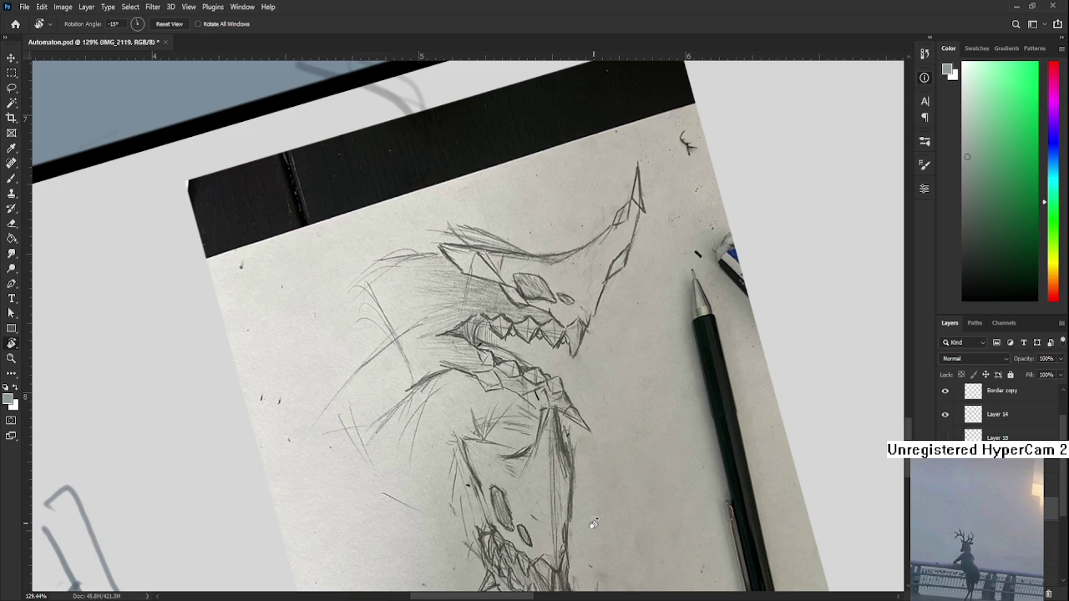
Return the view near upright, zoom onto the head, and shift the hue to red
{"action": "scroll", "coordinate": [594, 525], "scroll_direction": "down", "scroll_amount": 1}
{"action": "scroll", "coordinate": [582, 434], "scroll_direction": "down", "scroll_amount": 2}
{"action": "mouse_move", "coordinate": [584, 384]}
{"action": "left_mouse_down"}
{"action": "mouse_move", "coordinate": [587, 422]}
{"action": "mouse_move", "coordinate": [575, 444]}
{"action": "left_mouse_up"}
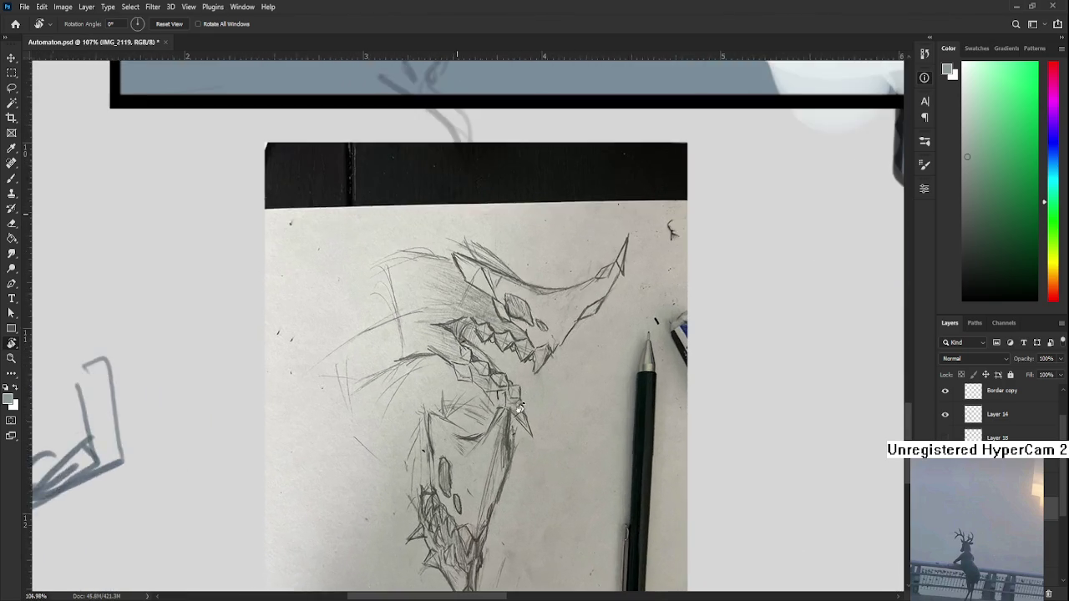
{"action": "scroll", "coordinate": [525, 410], "scroll_direction": "up", "scroll_amount": 1}
{"action": "scroll", "coordinate": [501, 396], "scroll_direction": "up", "scroll_amount": 2}
{"action": "scroll", "coordinate": [494, 392], "scroll_direction": "down", "scroll_amount": 2}
{"action": "scroll", "coordinate": [494, 392], "scroll_direction": "up", "scroll_amount": 1}
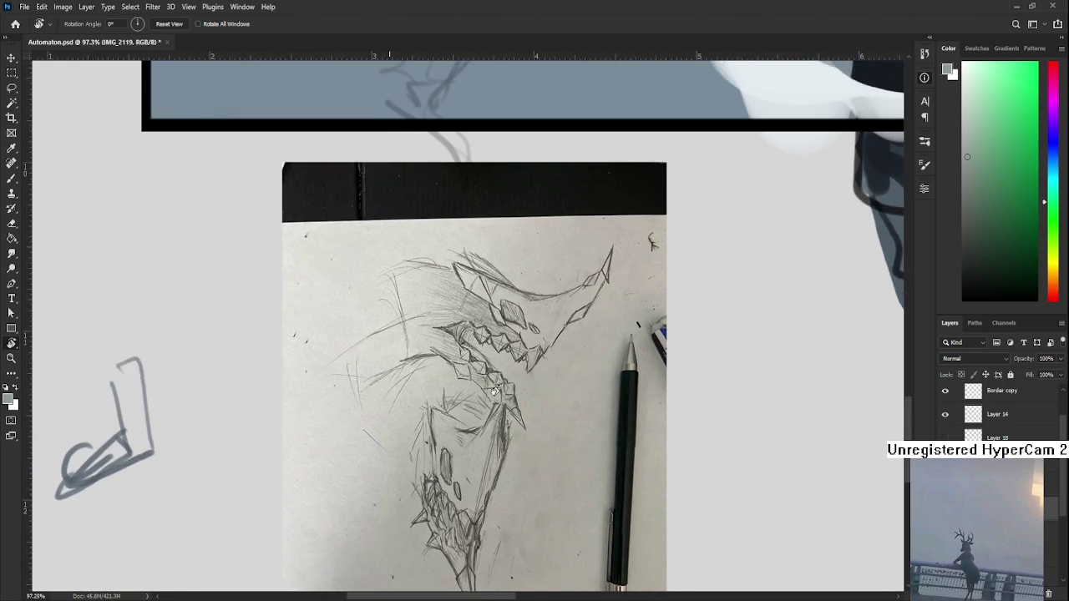
{"action": "scroll", "coordinate": [494, 393], "scroll_direction": "up", "scroll_amount": 1}
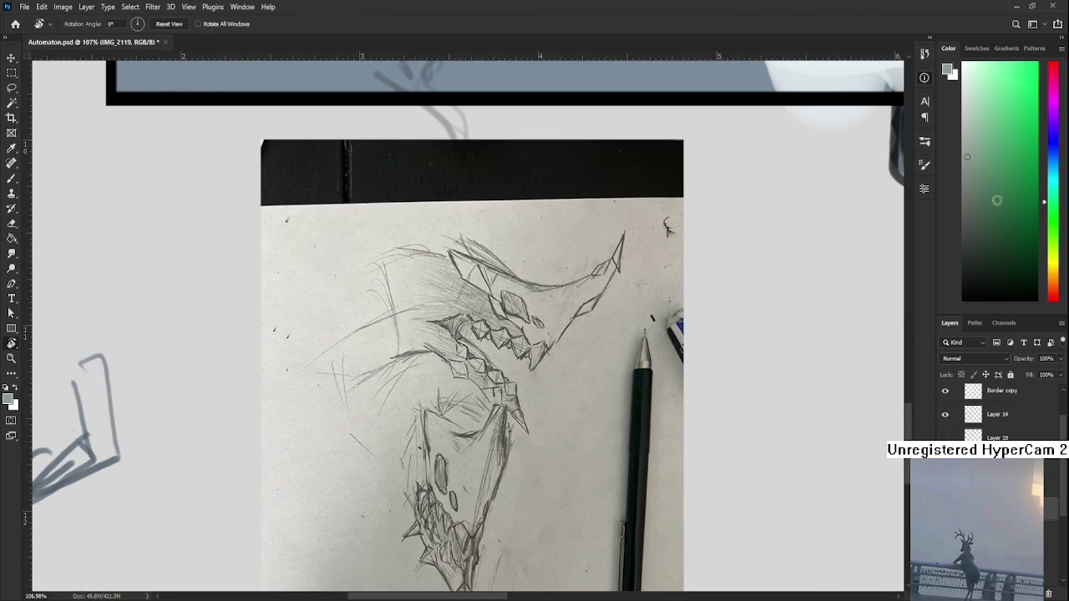
{"action": "left_click", "coordinate": [1051, 291]}
Pick a saturated red and paint a smooth red line along the jaw
{"action": "left_click", "coordinate": [1011, 117]}
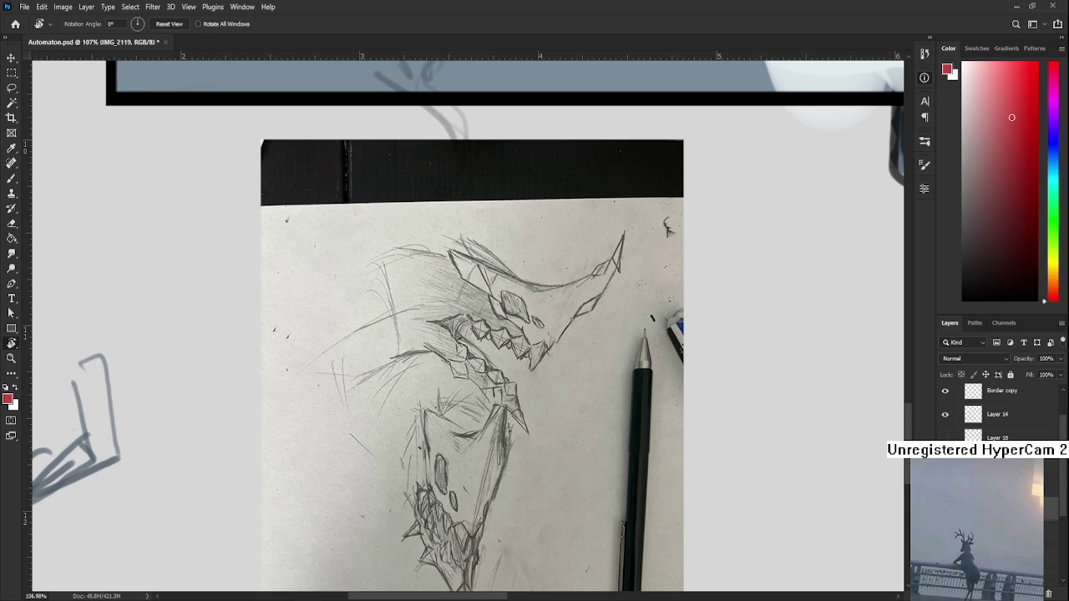
{"action": "left_click_drag", "start_coordinate": [586, 535], "coordinate": [585, 543]}
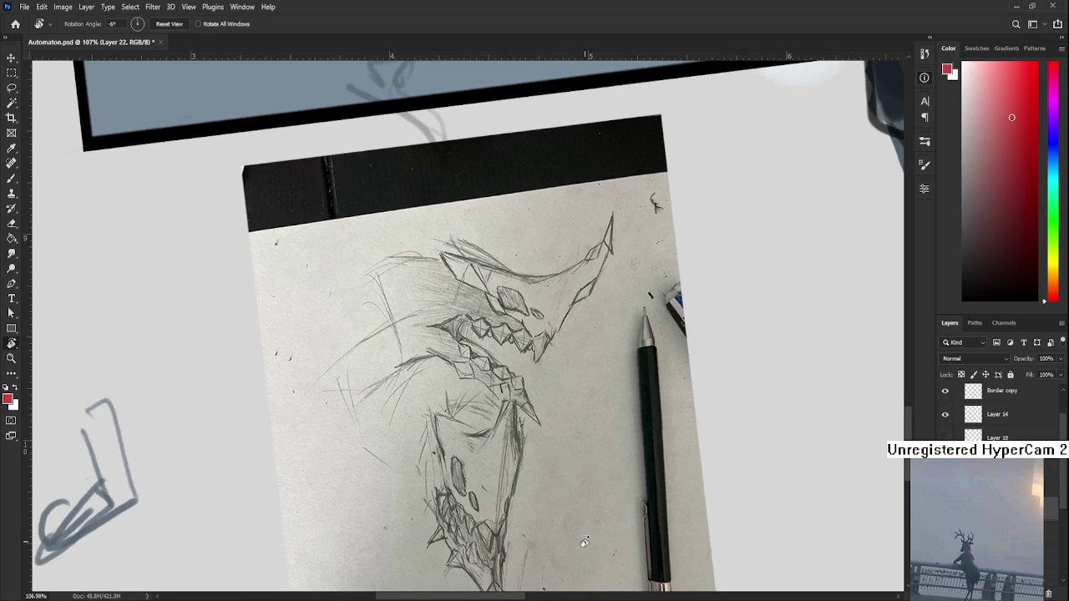
{"action": "mouse_move", "coordinate": [587, 406]}
{"action": "left_mouse_down"}
{"action": "mouse_move", "coordinate": [528, 368]}
{"action": "mouse_move", "coordinate": [501, 393]}
{"action": "mouse_move", "coordinate": [518, 445]}
{"action": "left_mouse_up"}
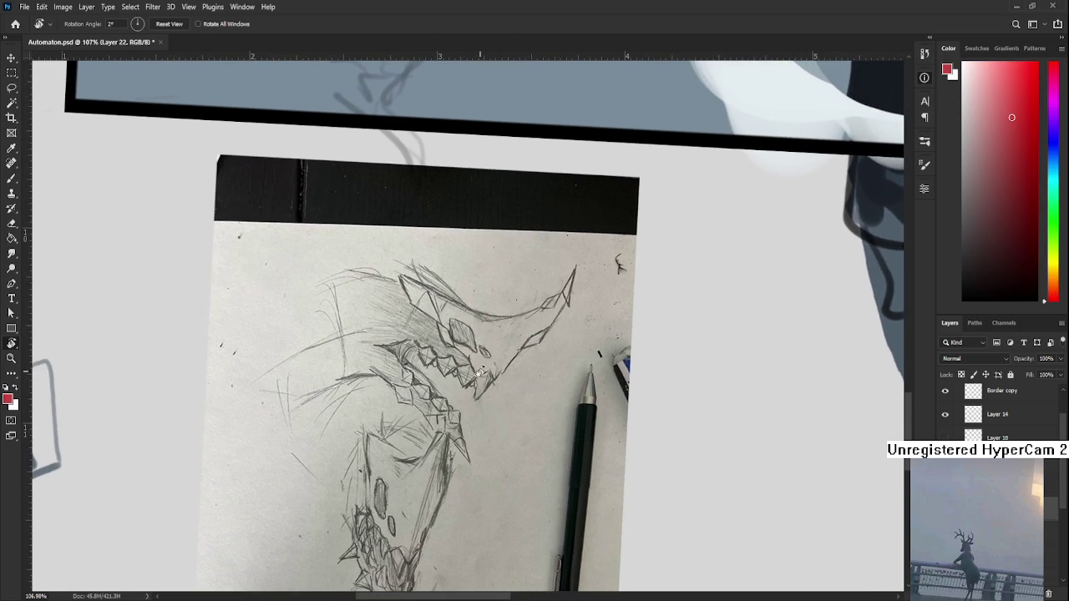
{"action": "key", "text": "b"}
{"action": "left_click_drag", "start_coordinate": [404, 346], "coordinate": [511, 363]}
{"action": "key", "text": "ctrl+z"}
{"action": "key", "text": "ctrl+z"}
{"action": "left_click_drag", "start_coordinate": [432, 351], "coordinate": [514, 360]}
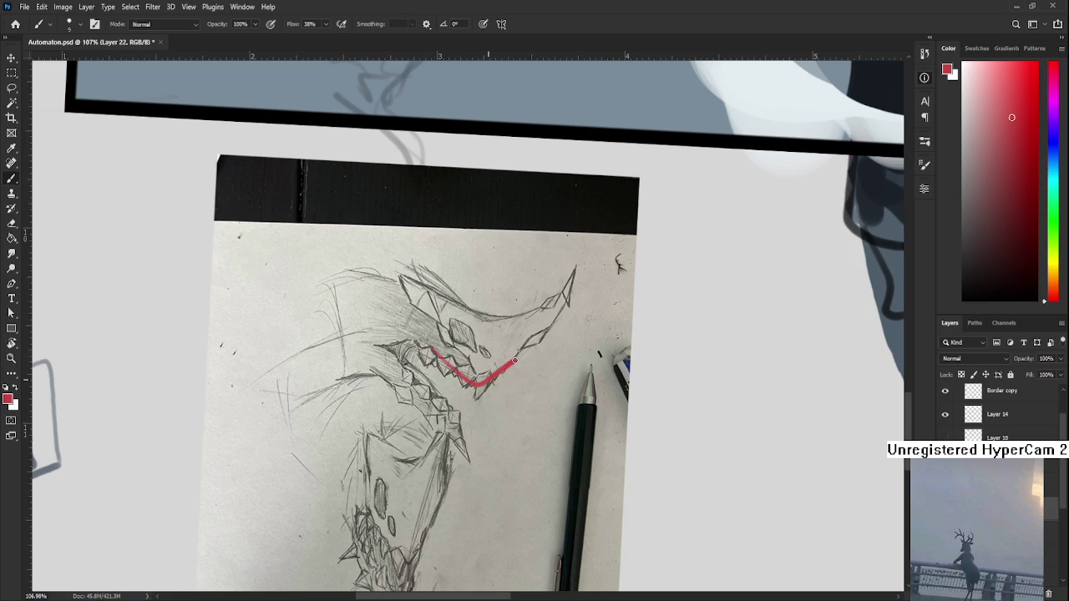
Add red hooked and neck strokes below the jaw, redoing unsatisfying attempts
{"action": "key", "text": "r"}
{"action": "mouse_move", "coordinate": [397, 361]}
{"action": "left_mouse_down"}
{"action": "mouse_move", "coordinate": [455, 367]}
{"action": "mouse_move", "coordinate": [428, 370]}
{"action": "left_mouse_up"}
{"action": "key", "text": "b"}
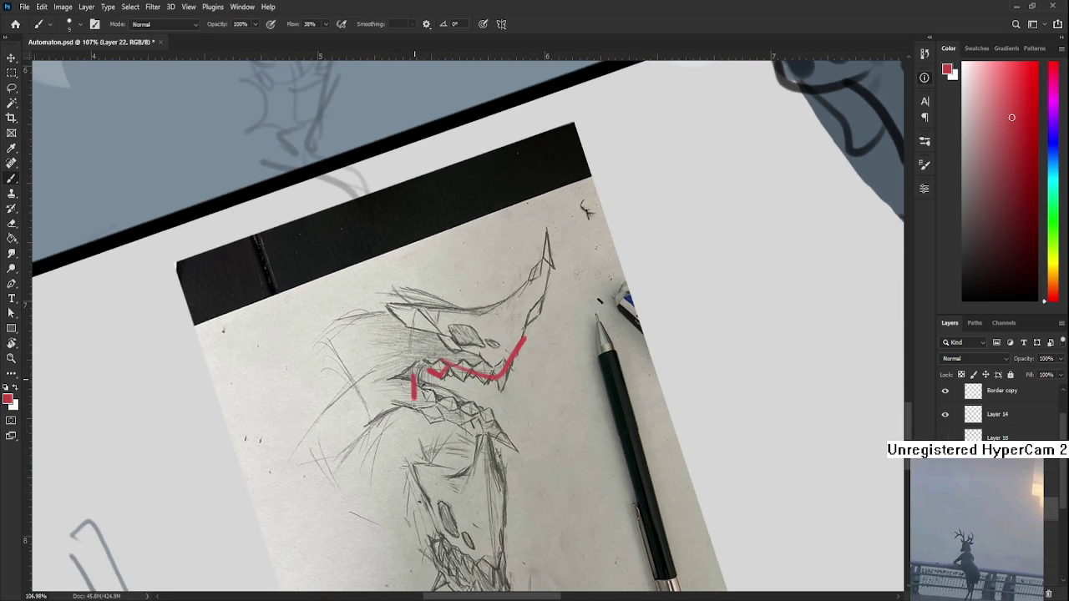
{"action": "mouse_move", "coordinate": [404, 404]}
{"action": "left_mouse_down"}
{"action": "mouse_move", "coordinate": [412, 441]}
{"action": "mouse_move", "coordinate": [478, 473]}
{"action": "left_mouse_up"}
{"action": "key", "text": "ctrl+z"}
{"action": "key", "text": "ctrl+z"}
{"action": "key", "text": "ctrl+z"}
{"action": "key", "text": "ctrl+z"}
{"action": "mouse_move", "coordinate": [411, 446]}
{"action": "left_mouse_down"}
{"action": "mouse_move", "coordinate": [497, 467]}
{"action": "mouse_move", "coordinate": [485, 480]}
{"action": "mouse_move", "coordinate": [481, 429]}
{"action": "mouse_move", "coordinate": [493, 448]}
{"action": "left_mouse_up"}
{"action": "key", "text": "ctrl+z"}
{"action": "key", "text": "ctrl+z"}
{"action": "key", "text": "ctrl+z"}
{"action": "mouse_move", "coordinate": [445, 421]}
{"action": "left_mouse_down"}
{"action": "mouse_move", "coordinate": [496, 466]}
{"action": "mouse_move", "coordinate": [427, 380]}
{"action": "left_mouse_up"}
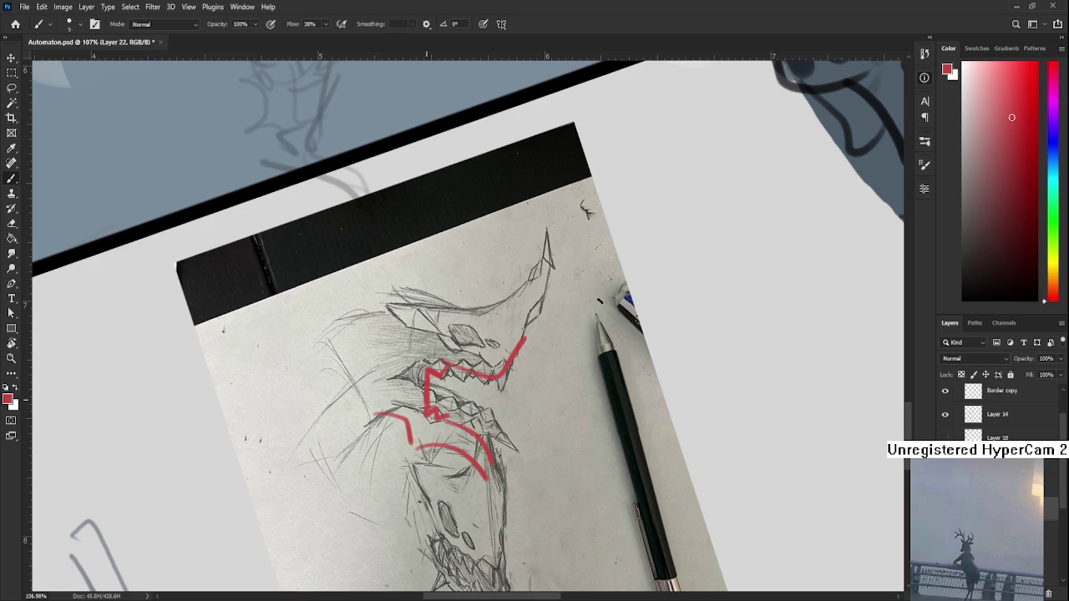
{"action": "key", "text": "ctrl+z"}
{"action": "left_click_drag", "start_coordinate": [399, 399], "coordinate": [409, 438]}
{"action": "left_click_drag", "start_coordinate": [395, 389], "coordinate": [431, 409]}
Trim the thick red stroke and redraw the lower red diagonal as a curve
{"action": "key", "text": "e"}
{"action": "key", "text": "b"}
{"action": "mouse_move", "coordinate": [430, 368]}
{"action": "left_mouse_down"}
{"action": "mouse_move", "coordinate": [432, 412]}
{"action": "mouse_move", "coordinate": [432, 372]}
{"action": "mouse_move", "coordinate": [447, 421]}
{"action": "left_mouse_up"}
{"action": "key", "text": "e"}
{"action": "mouse_move", "coordinate": [444, 395]}
{"action": "left_mouse_down"}
{"action": "mouse_move", "coordinate": [460, 415]}
{"action": "mouse_move", "coordinate": [484, 418]}
{"action": "mouse_move", "coordinate": [501, 461]}
{"action": "mouse_move", "coordinate": [464, 455]}
{"action": "left_mouse_up"}
{"action": "key", "text": "ctrl+z"}
{"action": "key", "text": "ctrl+z"}
{"action": "key", "text": "r"}
{"action": "key", "text": "ctrl+z"}
{"action": "mouse_move", "coordinate": [384, 421]}
{"action": "left_mouse_down"}
{"action": "mouse_move", "coordinate": [438, 452]}
{"action": "mouse_move", "coordinate": [444, 477]}
{"action": "mouse_move", "coordinate": [457, 473]}
{"action": "mouse_move", "coordinate": [449, 447]}
{"action": "mouse_move", "coordinate": [514, 447]}
{"action": "mouse_move", "coordinate": [539, 414]}
{"action": "left_mouse_up"}
Tilt the view to about -16° and redraw a shorter red curve down the neck
{"action": "key", "text": "e"}
{"action": "key", "text": "r"}
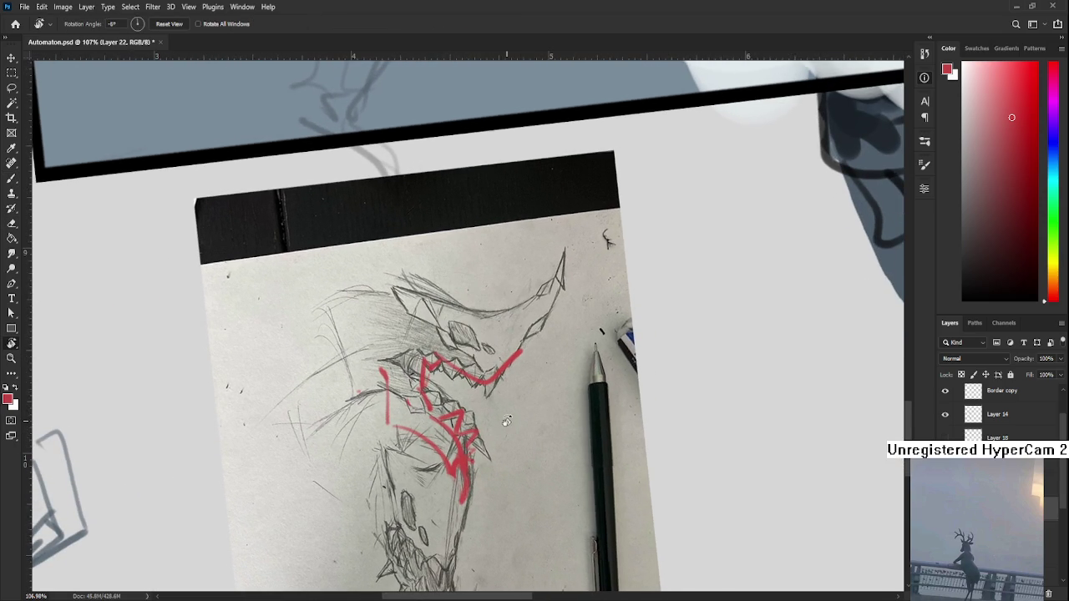
{"action": "mouse_move", "coordinate": [476, 418]}
{"action": "left_mouse_down"}
{"action": "mouse_move", "coordinate": [510, 371]}
{"action": "mouse_move", "coordinate": [501, 381]}
{"action": "mouse_move", "coordinate": [525, 377]}
{"action": "left_mouse_up"}
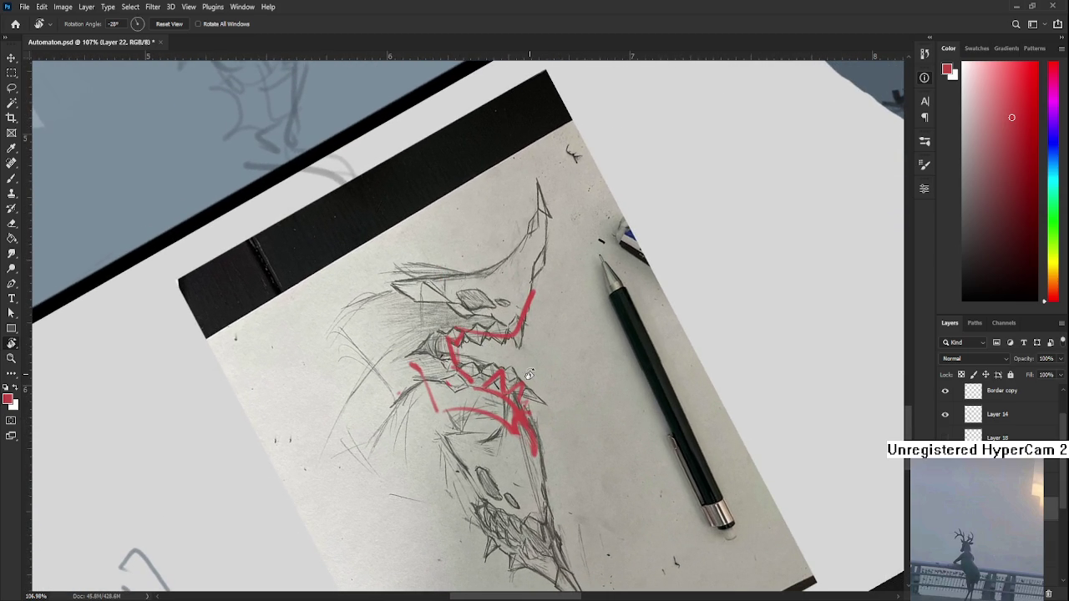
{"action": "left_click_drag", "start_coordinate": [539, 367], "coordinate": [524, 384]}
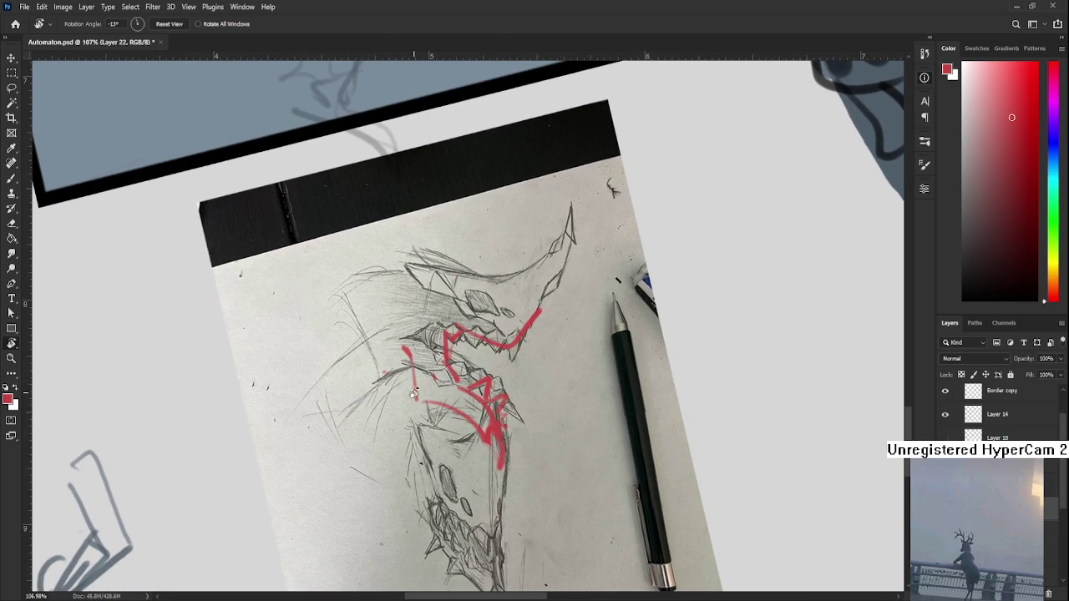
{"action": "key", "text": "e"}
{"action": "key", "text": "b"}
{"action": "mouse_move", "coordinate": [409, 351]}
{"action": "left_mouse_down"}
{"action": "mouse_move", "coordinate": [417, 392]}
{"action": "mouse_move", "coordinate": [410, 367]}
{"action": "left_mouse_up"}
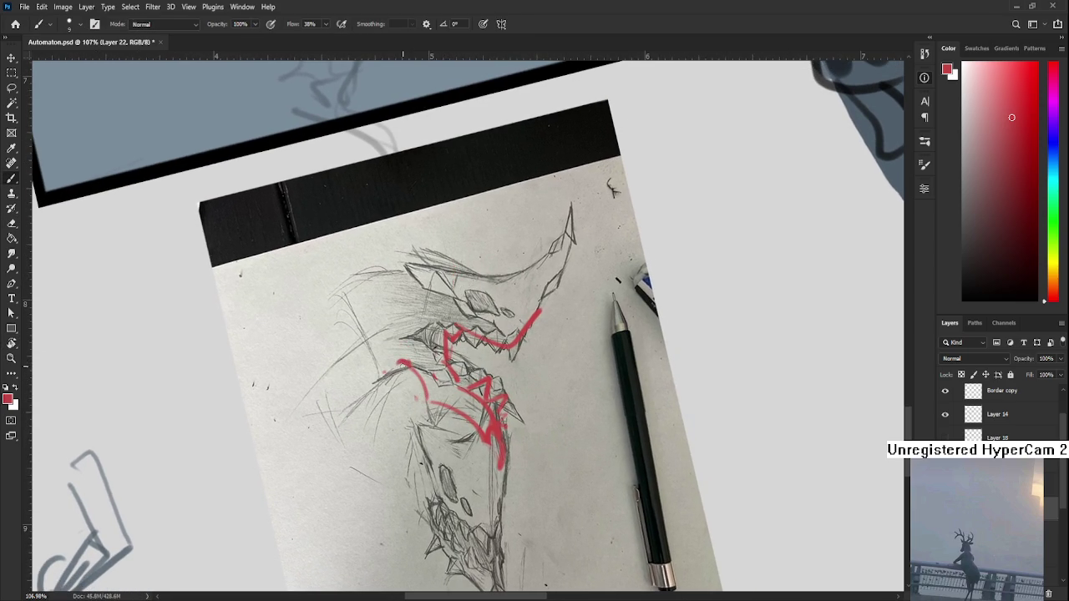
{"action": "left_click_drag", "start_coordinate": [399, 366], "coordinate": [339, 499]}
{"action": "key", "text": "ctrl+z"}
{"action": "left_click_drag", "start_coordinate": [409, 361], "coordinate": [368, 447]}
{"action": "mouse_move", "coordinate": [368, 286]}
{"action": "left_mouse_down"}
{"action": "mouse_move", "coordinate": [415, 265]}
{"action": "mouse_move", "coordinate": [331, 329]}
{"action": "left_mouse_up"}
{"action": "key", "text": "ctrl+z"}
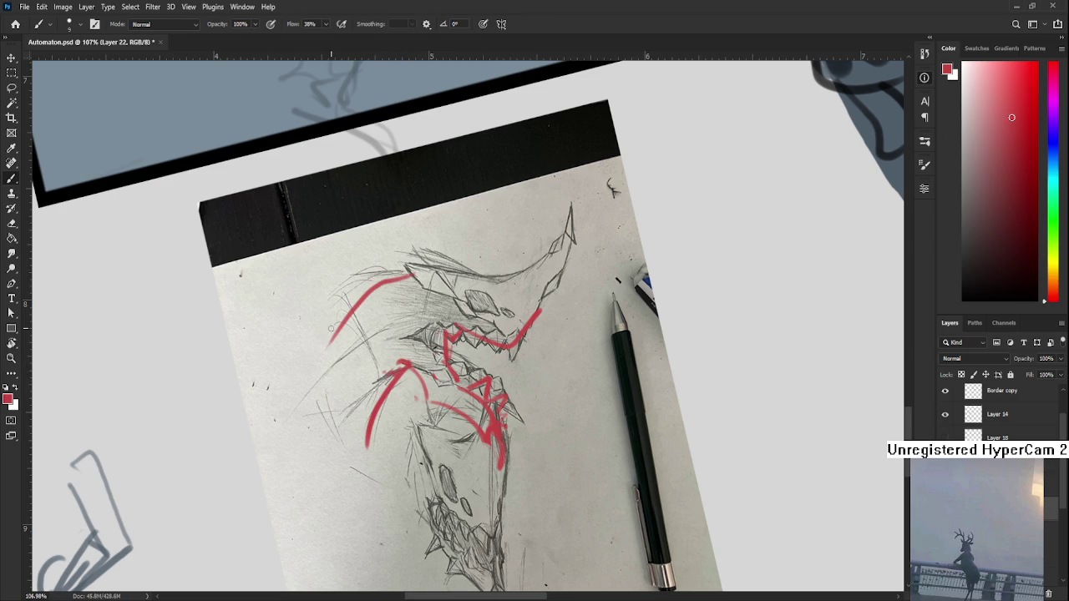
Level the view to -12° and delete the red paintover layer (Layer 22)
{"action": "key", "text": "r"}
{"action": "left_click_drag", "start_coordinate": [414, 273], "coordinate": [513, 404]}
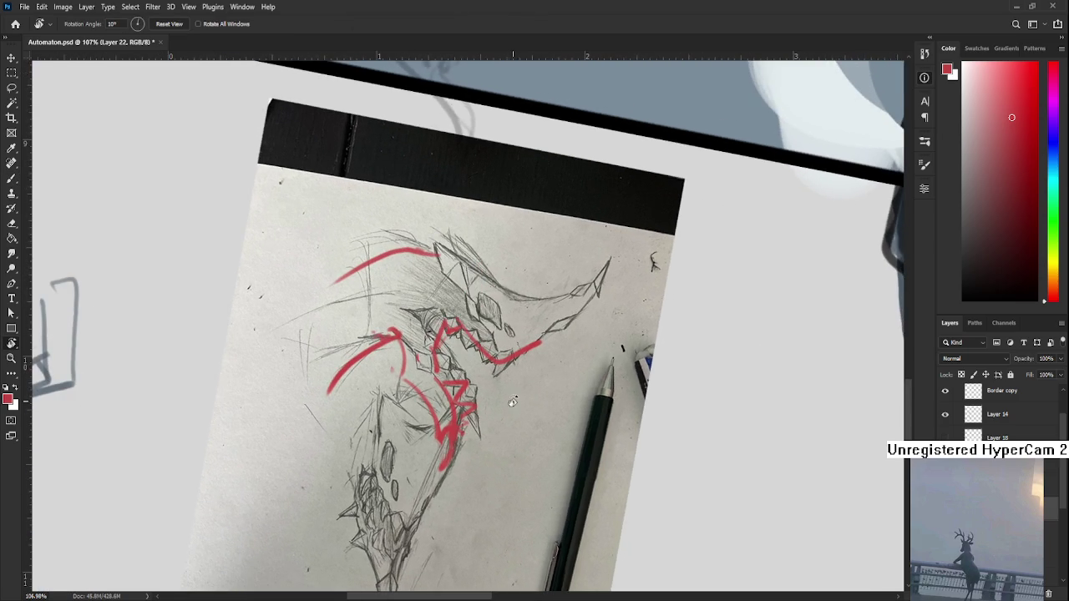
{"action": "scroll", "coordinate": [584, 383], "scroll_direction": "down", "scroll_amount": 3}
{"action": "scroll", "coordinate": [585, 382], "scroll_direction": "down", "scroll_amount": 2}
{"action": "scroll", "coordinate": [537, 373], "scroll_direction": "up", "scroll_amount": 4}
{"action": "left_click_drag", "start_coordinate": [535, 373], "coordinate": [544, 357]}
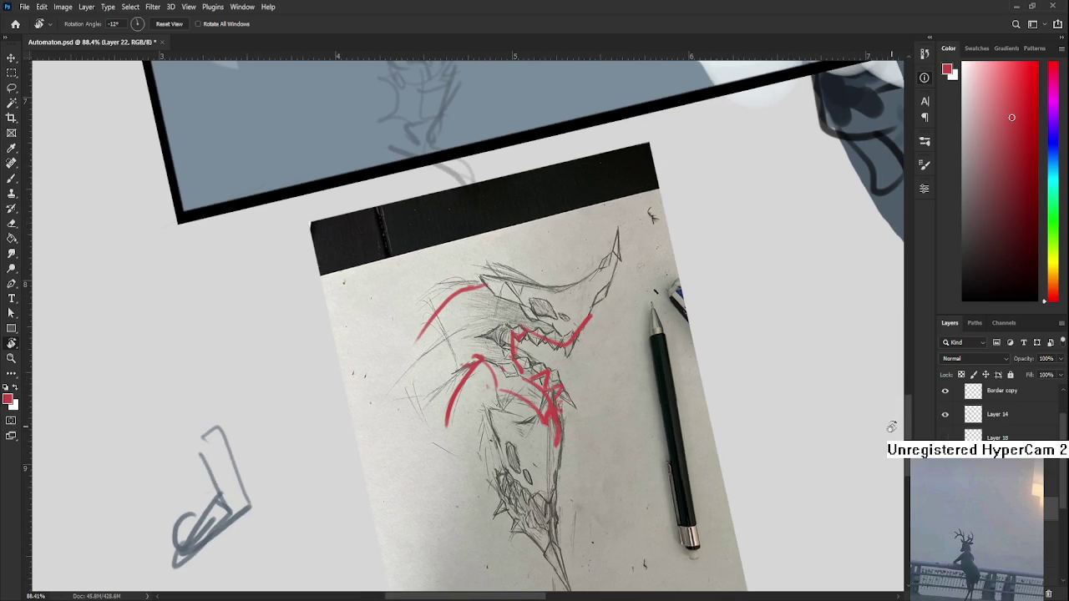
{"action": "left_click", "coordinate": [1048, 594]}
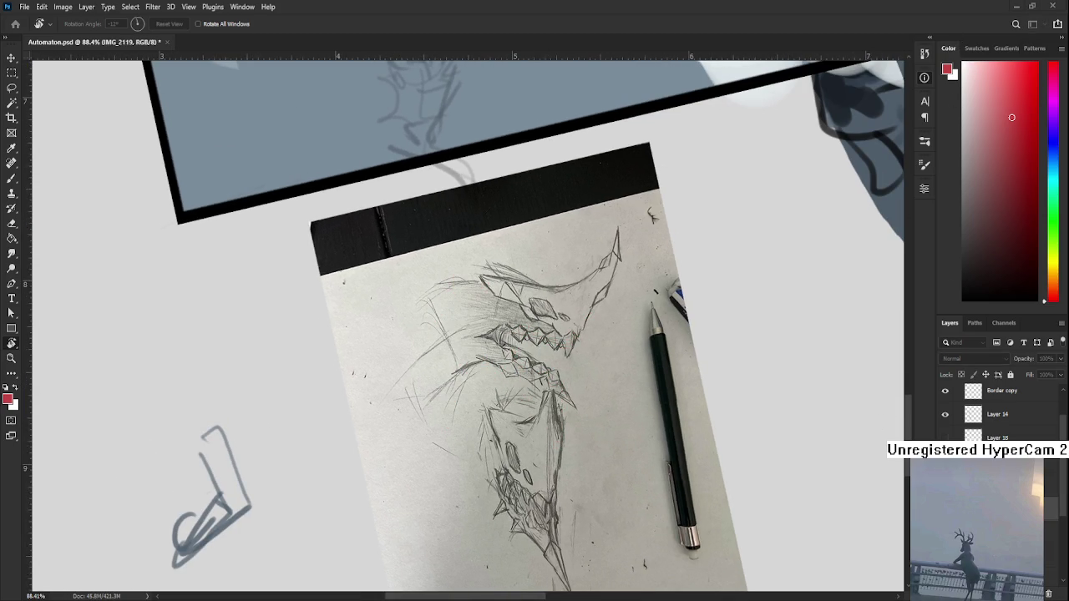
Duplicate the IMG_2119 sketch photo layer and straighten the view level
{"action": "key", "text": "ctrl+j"}
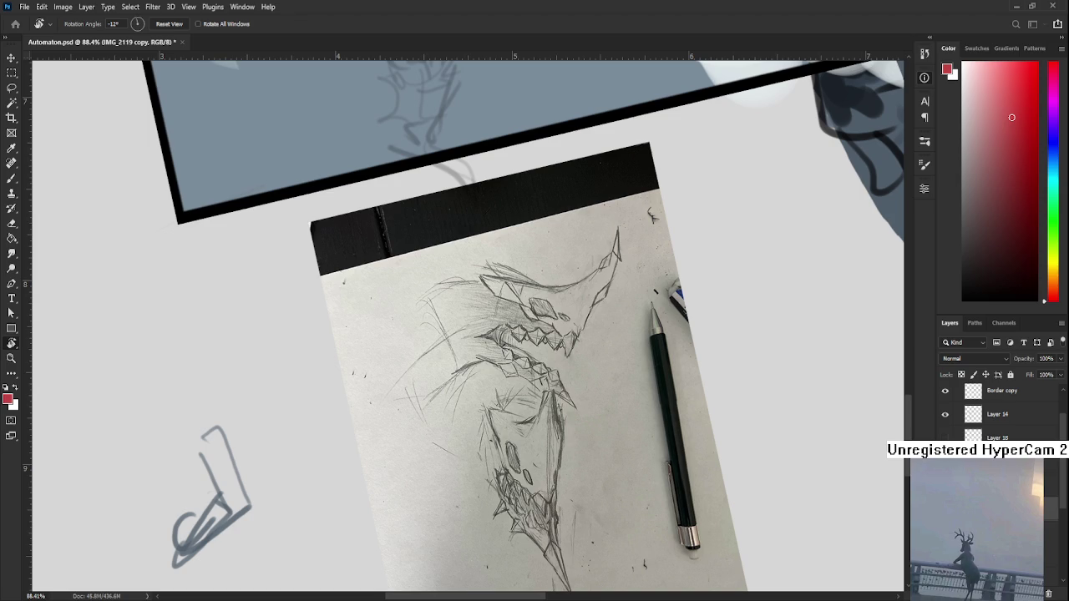
{"action": "scroll", "coordinate": [614, 426], "scroll_direction": "down", "scroll_amount": 3}
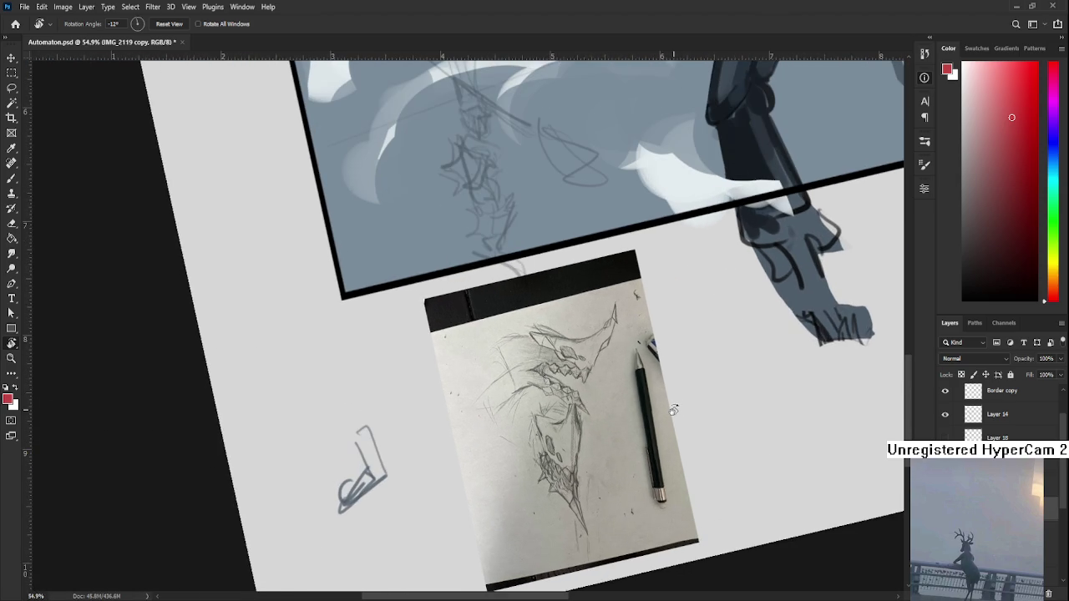
{"action": "left_click_drag", "start_coordinate": [679, 408], "coordinate": [561, 458]}
Zoom in and out to inspect the sketch photo on the canvas
{"action": "scroll", "coordinate": [561, 440], "scroll_direction": "up", "scroll_amount": 5}
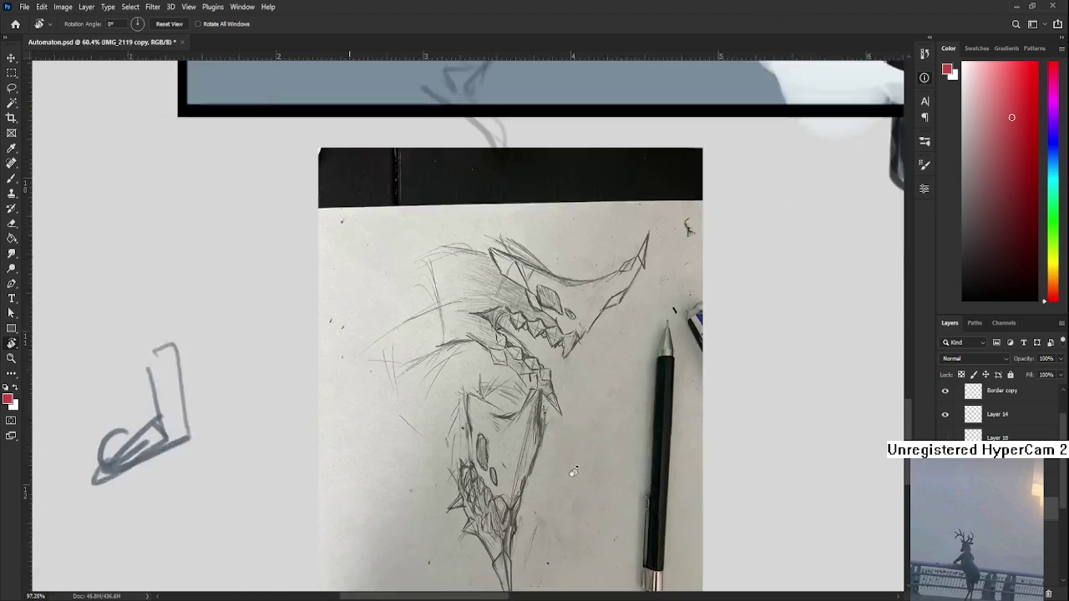
{"action": "scroll", "coordinate": [561, 440], "scroll_direction": "up", "scroll_amount": 4}
{"action": "scroll", "coordinate": [524, 301], "scroll_direction": "down", "scroll_amount": 2}
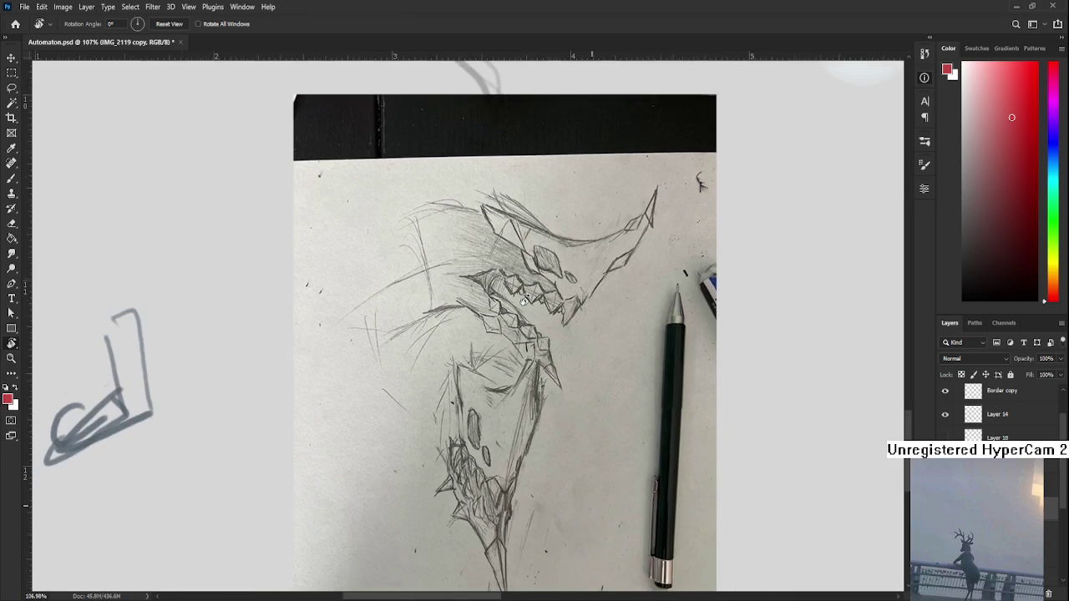
{"action": "scroll", "coordinate": [525, 301], "scroll_direction": "up", "scroll_amount": 2}
{"action": "scroll", "coordinate": [524, 301], "scroll_direction": "up", "scroll_amount": 1}
{"action": "scroll", "coordinate": [524, 301], "scroll_direction": "up", "scroll_amount": 1}
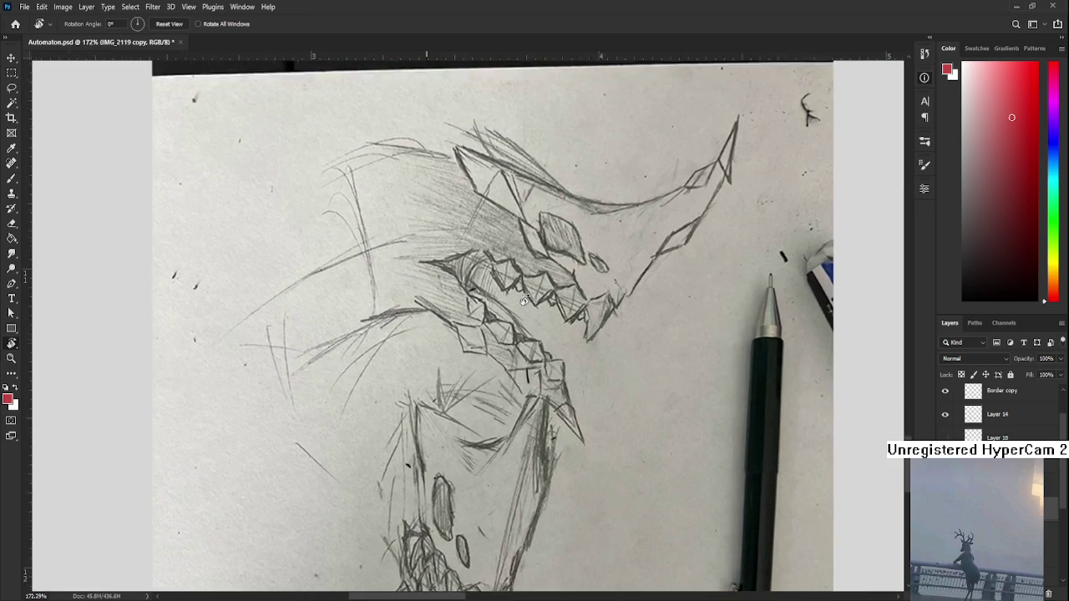
{"action": "scroll", "coordinate": [525, 302], "scroll_direction": "up", "scroll_amount": 1}
{"action": "scroll", "coordinate": [525, 302], "scroll_direction": "up", "scroll_amount": 1}
{"action": "scroll", "coordinate": [524, 302], "scroll_direction": "down", "scroll_amount": 1}
{"action": "scroll", "coordinate": [525, 301], "scroll_direction": "down", "scroll_amount": 2}
{"action": "scroll", "coordinate": [525, 302], "scroll_direction": "down", "scroll_amount": 1}
{"action": "scroll", "coordinate": [524, 305], "scroll_direction": "up", "scroll_amount": 2}
{"action": "scroll", "coordinate": [524, 306], "scroll_direction": "up", "scroll_amount": 1}
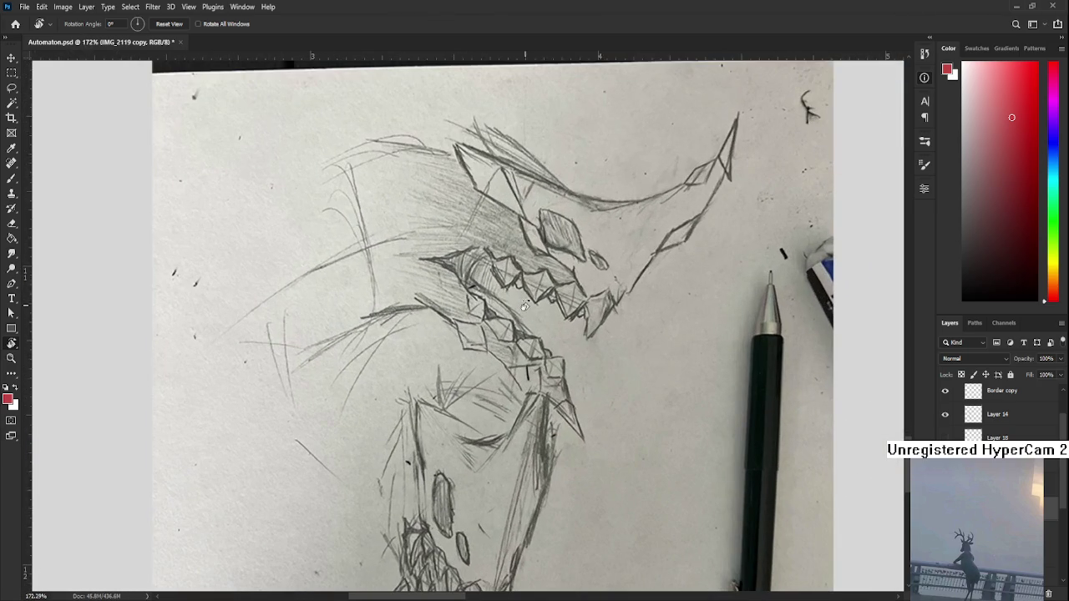
{"action": "scroll", "coordinate": [528, 325], "scroll_direction": "down", "scroll_amount": 3}
{"action": "scroll", "coordinate": [526, 350], "scroll_direction": "down", "scroll_amount": 2}
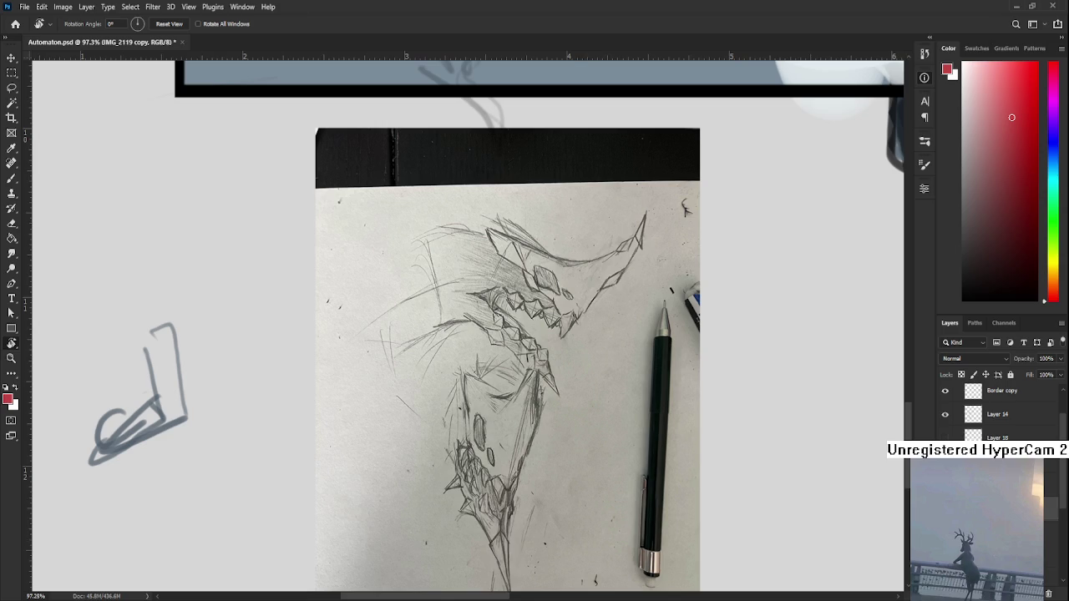
Deselect the sketch copy layer and hide the IMG_2119 photo layer
{"action": "left_click", "coordinate": [1002, 526]}
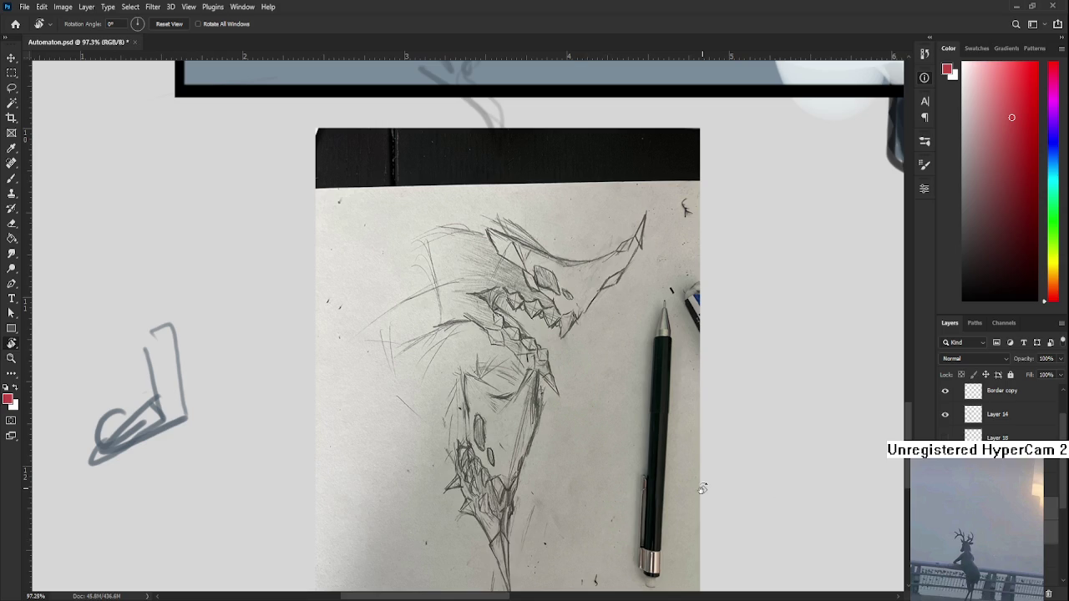
{"action": "scroll", "coordinate": [459, 371], "scroll_direction": "up", "scroll_amount": 7}
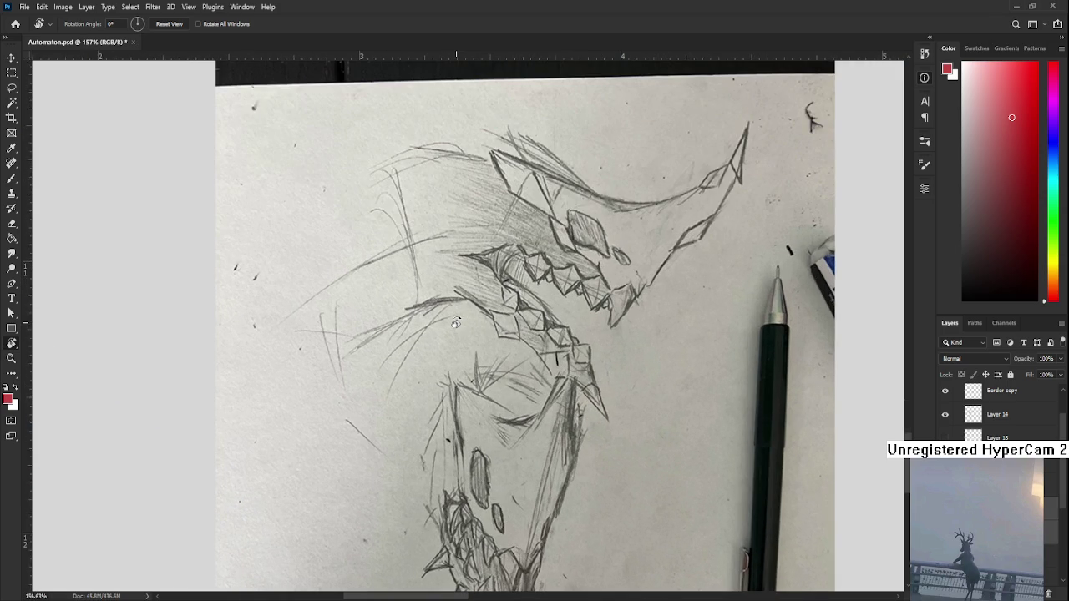
{"action": "scroll", "coordinate": [455, 323], "scroll_direction": "down", "scroll_amount": 3}
{"action": "scroll", "coordinate": [455, 325], "scroll_direction": "down", "scroll_amount": 1}
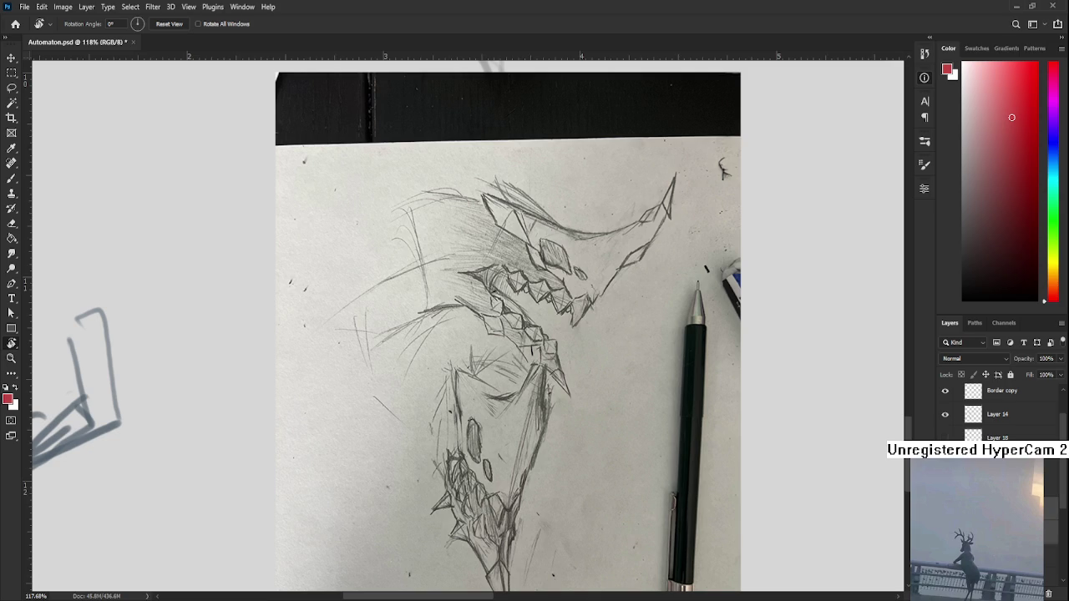
{"action": "left_click", "coordinate": [945, 501]}
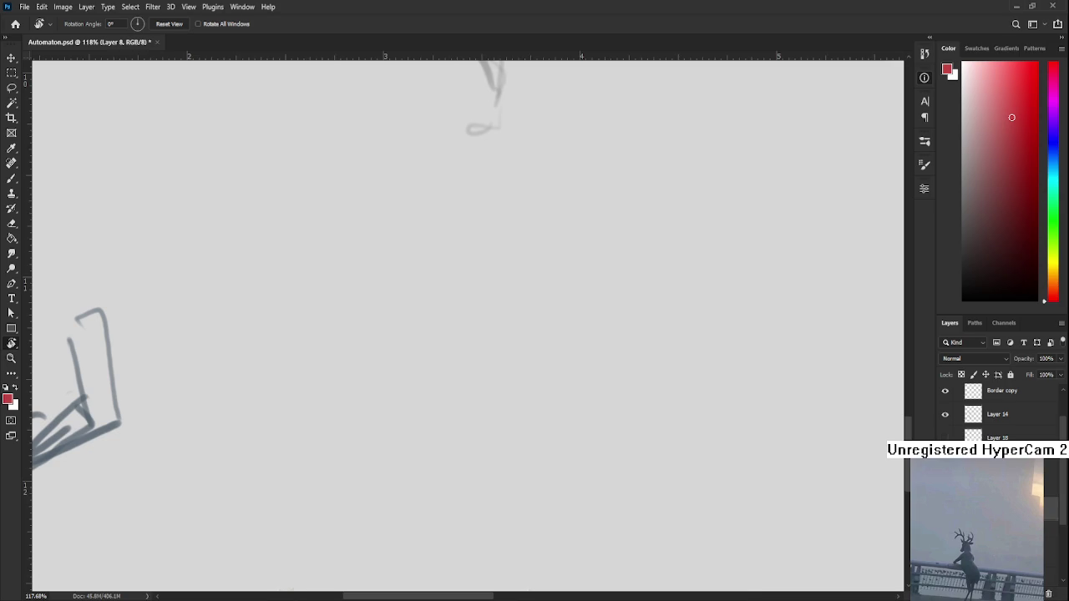
Zoom out to 41.2% and pan over to the automaton's tower and wheel painting
{"action": "scroll", "coordinate": [601, 376], "scroll_direction": "down", "scroll_amount": 2}
{"action": "scroll", "coordinate": [601, 376], "scroll_direction": "down", "scroll_amount": 2}
{"action": "scroll", "coordinate": [601, 376], "scroll_direction": "down", "scroll_amount": 2}
{"action": "scroll", "coordinate": [601, 376], "scroll_direction": "down", "scroll_amount": 1}
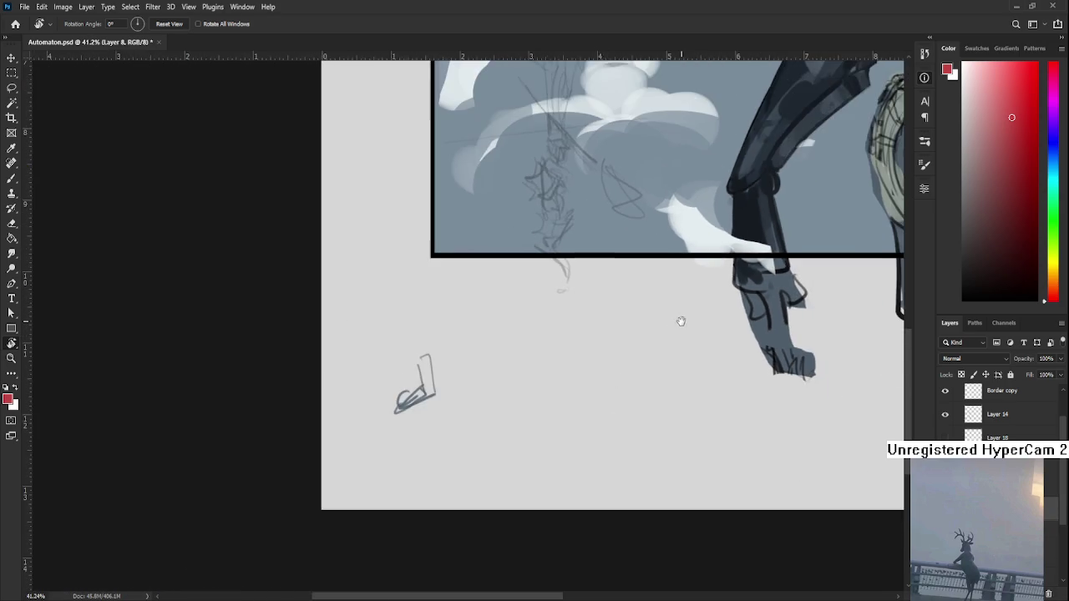
{"action": "left_click_drag", "start_coordinate": [680, 321], "coordinate": [541, 349]}
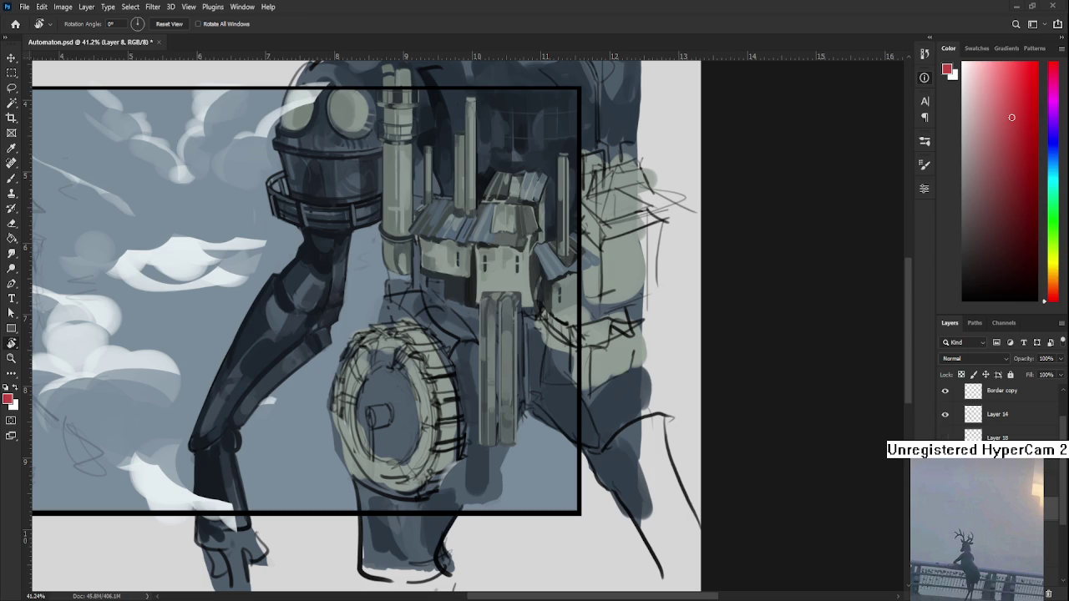
Zoom in on the tower and wheel, and sample a dark tone with the Brush
{"action": "scroll", "coordinate": [414, 477], "scroll_direction": "down", "scroll_amount": 2}
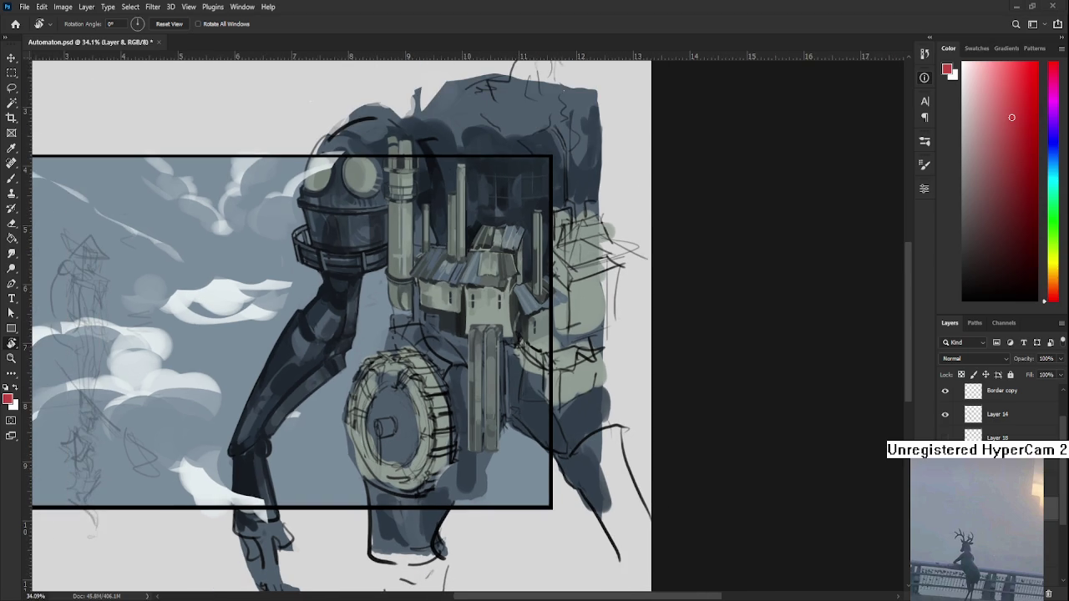
{"action": "scroll", "coordinate": [472, 311], "scroll_direction": "up", "scroll_amount": 2}
{"action": "scroll", "coordinate": [526, 351], "scroll_direction": "up", "scroll_amount": 1}
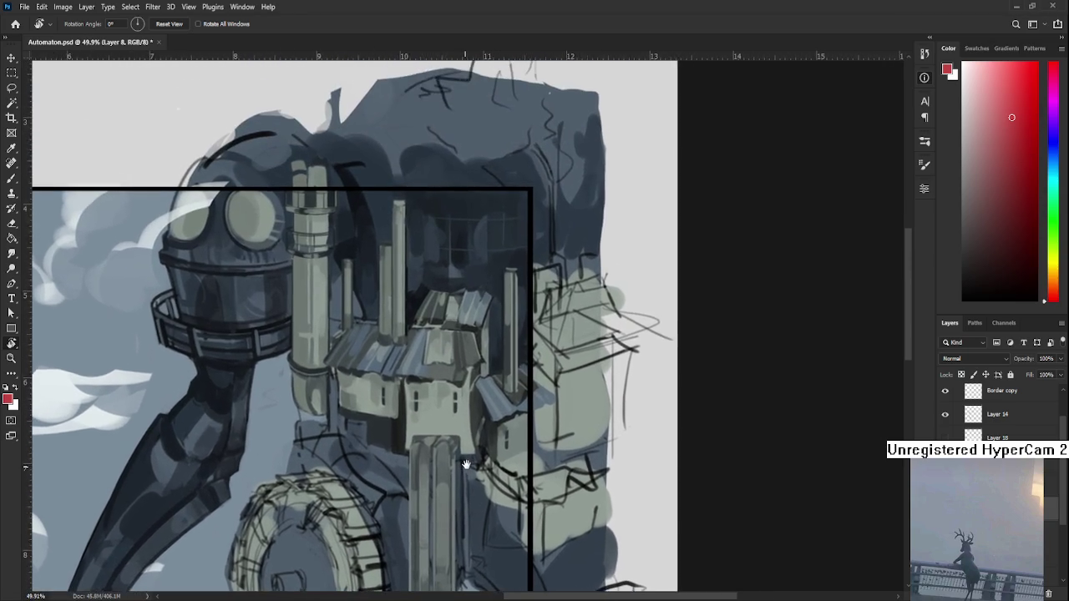
{"action": "scroll", "coordinate": [469, 358], "scroll_direction": "up", "scroll_amount": 1}
{"action": "scroll", "coordinate": [469, 358], "scroll_direction": "down", "scroll_amount": 1}
{"action": "scroll", "coordinate": [462, 409], "scroll_direction": "up", "scroll_amount": 1}
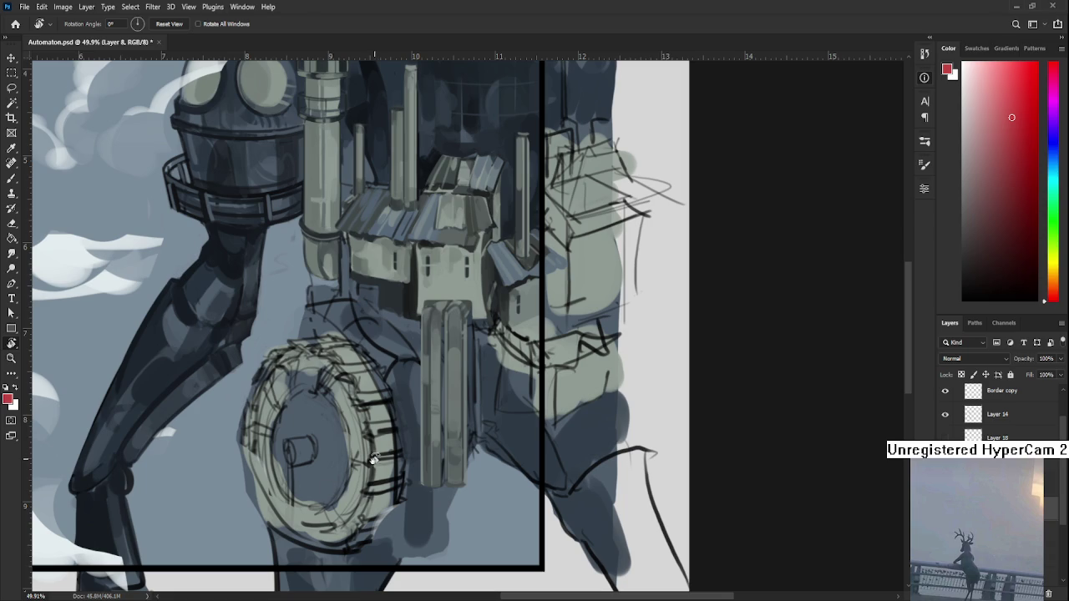
{"action": "scroll", "coordinate": [172, 532], "scroll_direction": "up", "scroll_amount": 1}
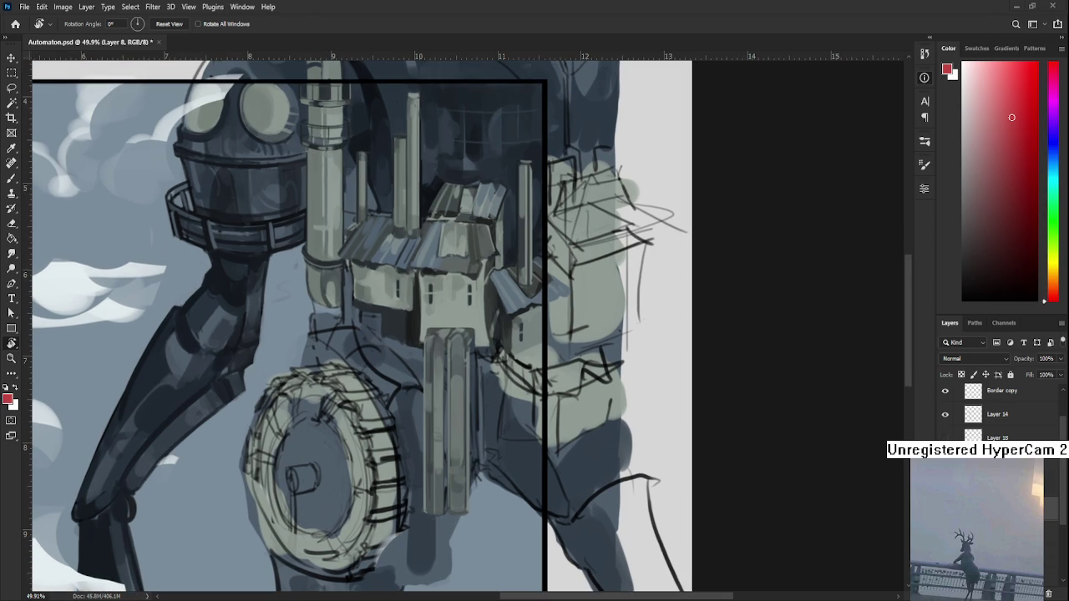
{"action": "key", "text": "b"}
{"action": "left_click", "coordinate": [410, 317], "text": "alt"}
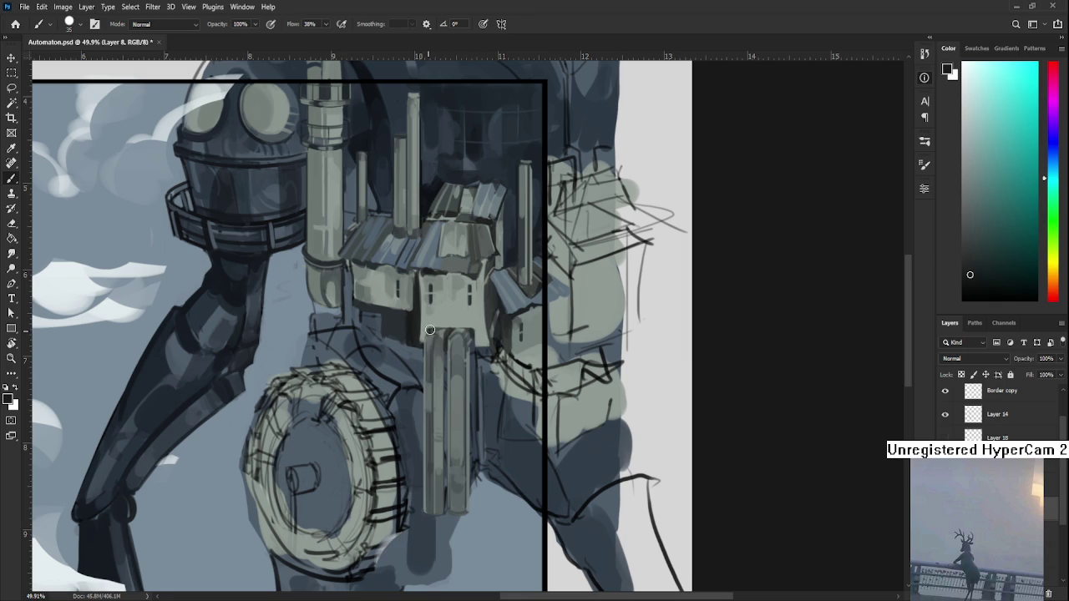
Sample a dark blue from the automaton's body and erase rough areas above the wheel
{"action": "scroll", "coordinate": [462, 395], "scroll_direction": "down", "scroll_amount": 2}
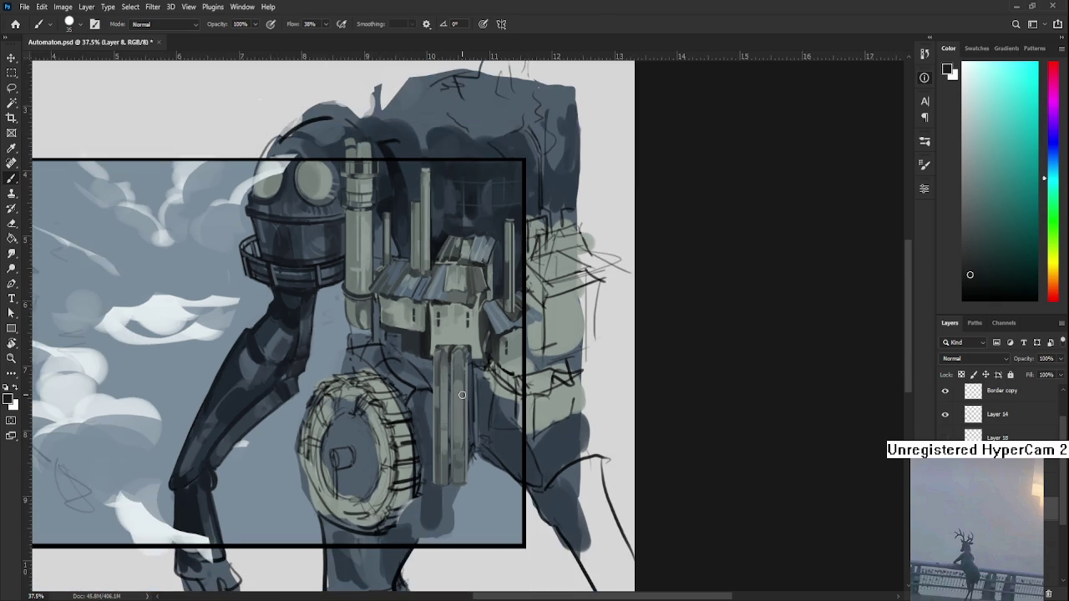
{"action": "scroll", "coordinate": [462, 394], "scroll_direction": "down", "scroll_amount": 2}
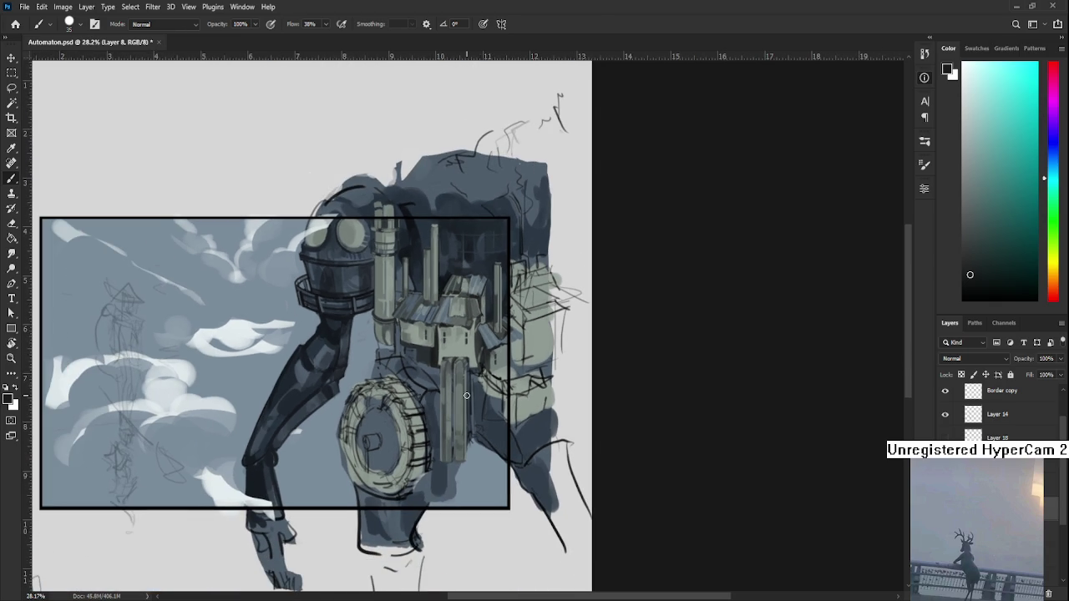
{"action": "scroll", "coordinate": [484, 368], "scroll_direction": "up", "scroll_amount": 1}
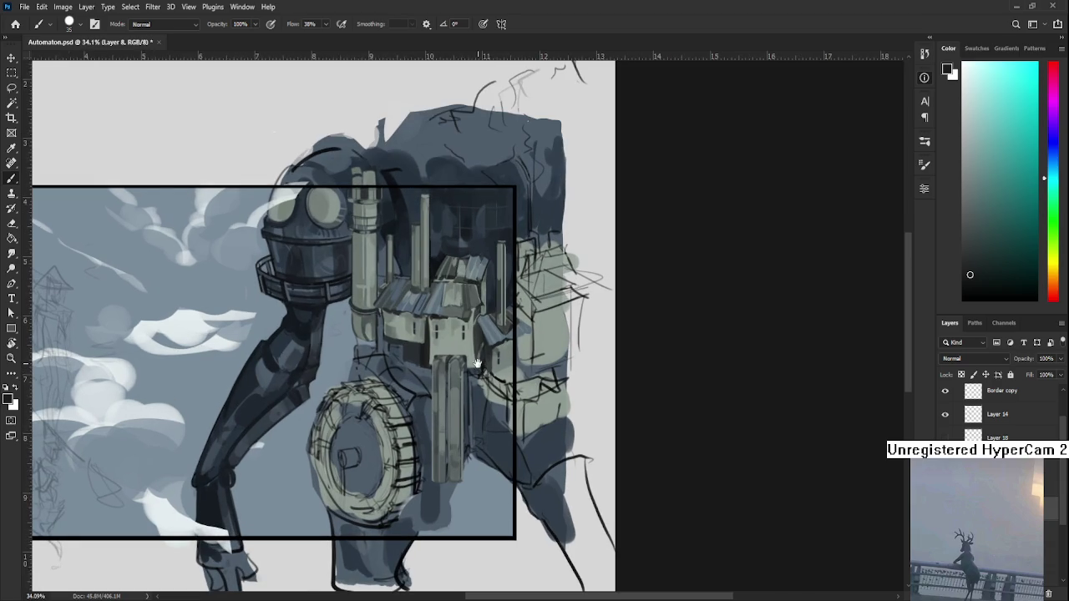
{"action": "left_click_drag", "start_coordinate": [478, 363], "coordinate": [475, 416]}
{"action": "left_click", "coordinate": [384, 390], "text": "alt"}
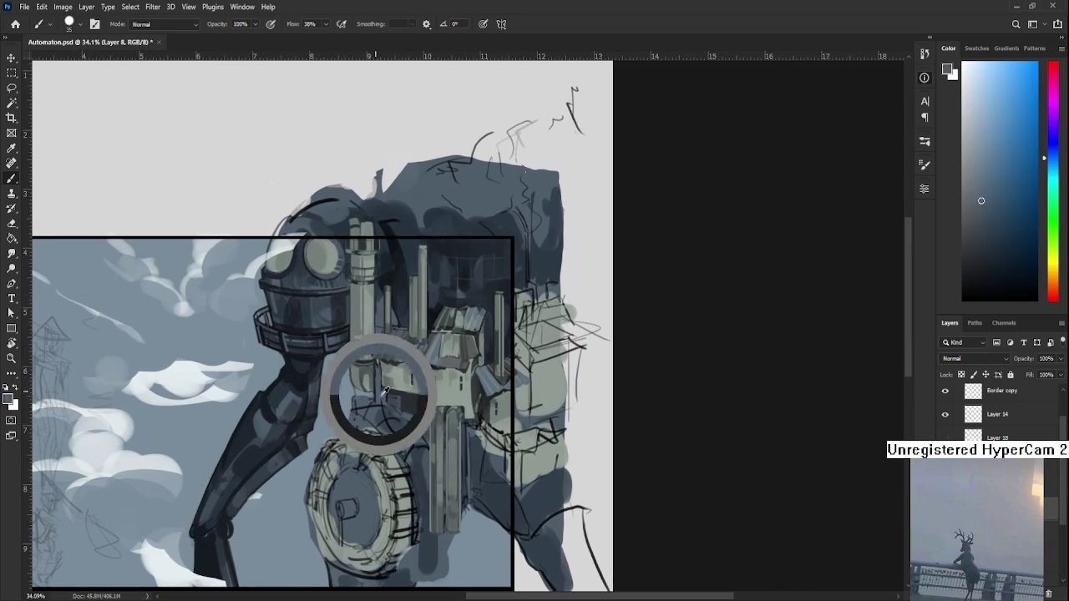
{"action": "key", "text": "e"}
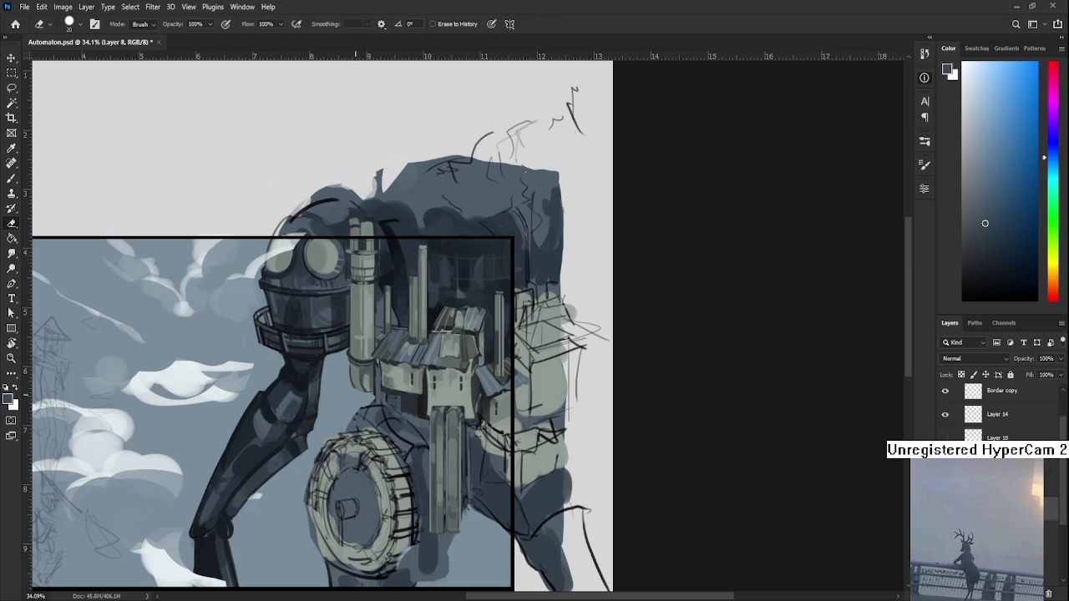
Repaint the body with darker and lighter sampled tones, then erase stray marks
{"action": "key", "text": "b"}
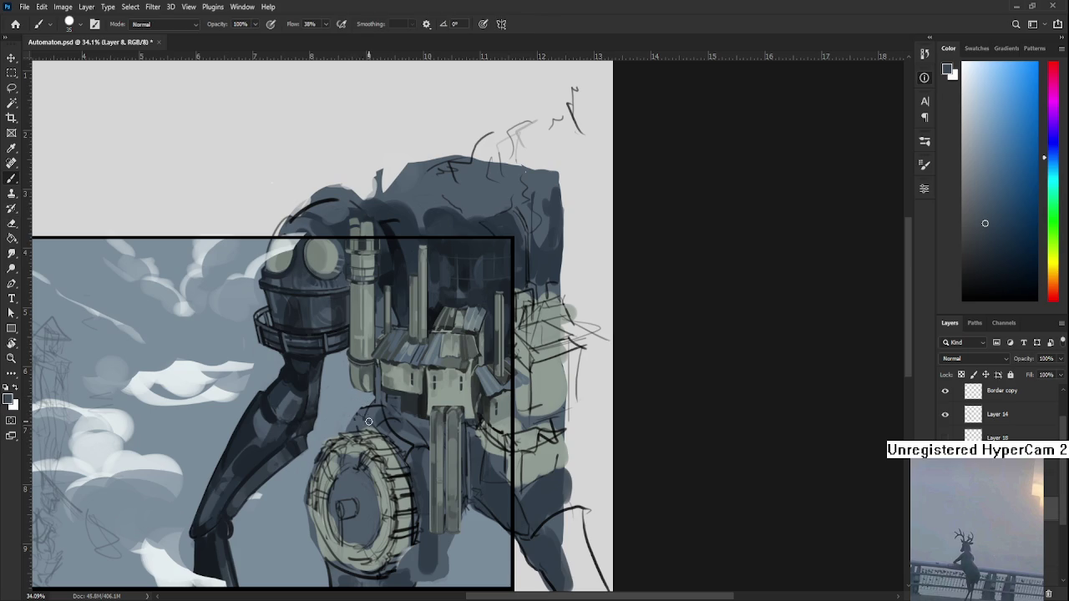
{"action": "left_click", "coordinate": [372, 396], "text": "alt"}
{"action": "left_click", "coordinate": [379, 393], "text": "alt"}
{"action": "left_click", "coordinate": [377, 386], "text": "alt"}
{"action": "key", "text": "e"}
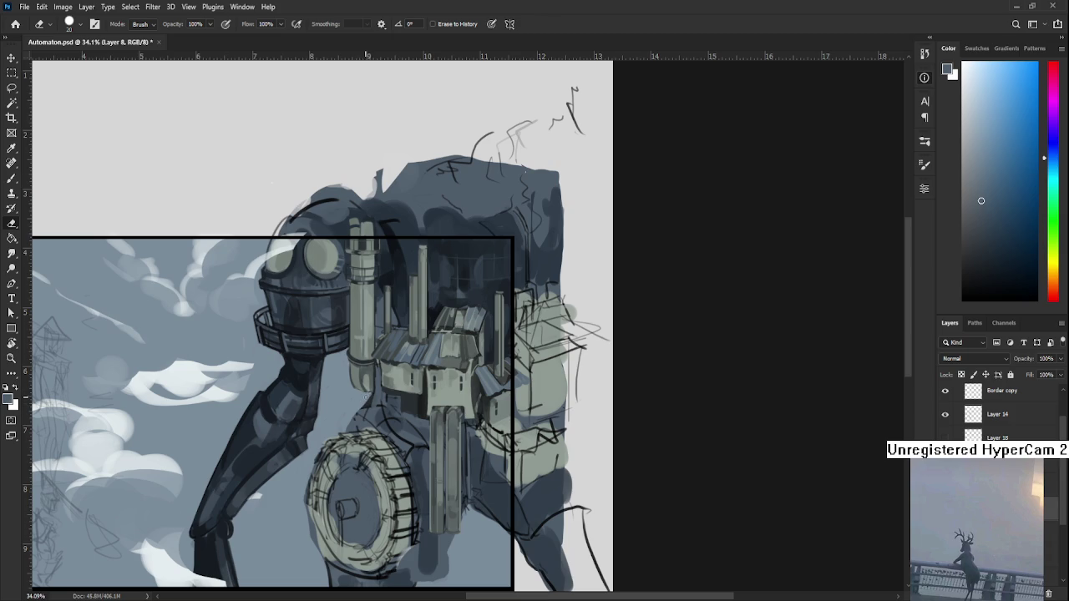
{"action": "key", "text": "b"}
Shade the body beside the wheel with alternating dark and light sampled blue-greys
{"action": "left_click", "coordinate": [368, 401], "text": "alt"}
{"action": "left_click", "coordinate": [349, 412], "text": "alt"}
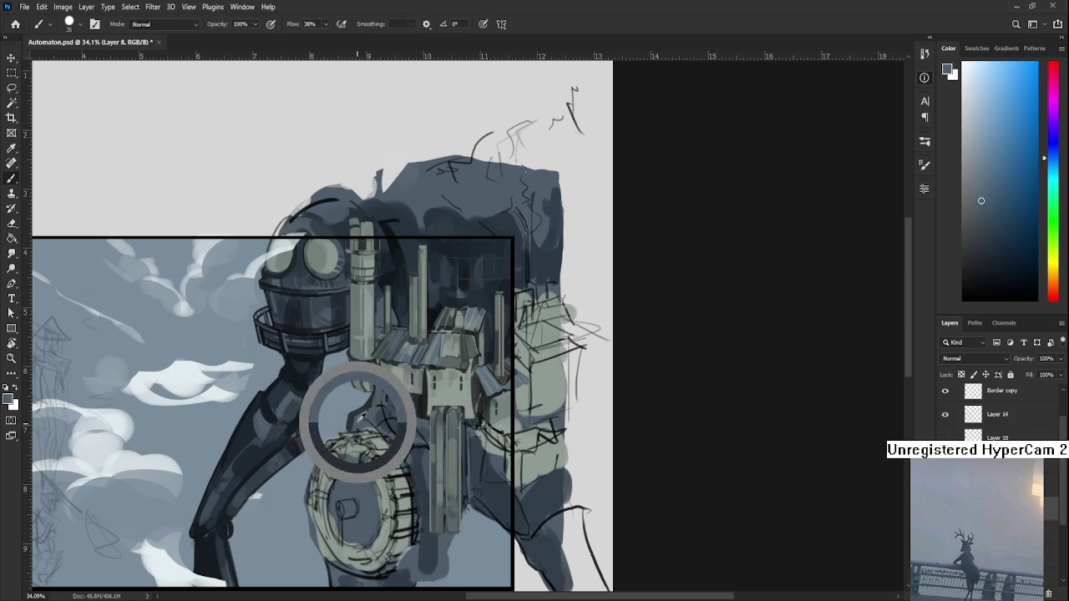
{"action": "left_click", "coordinate": [359, 413], "text": "alt"}
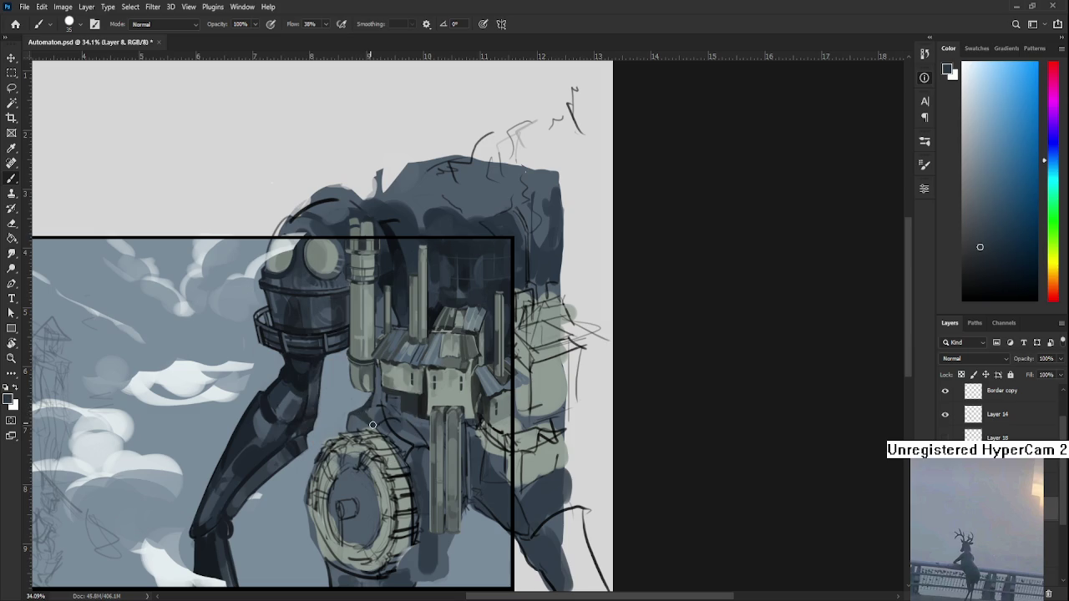
{"action": "left_click", "coordinate": [377, 420], "text": "alt"}
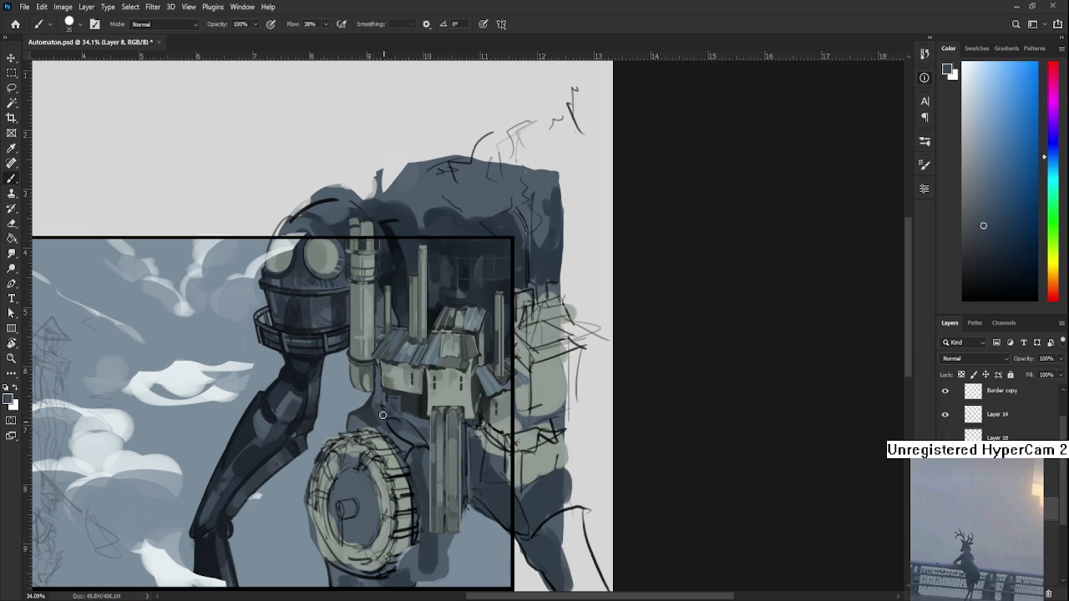
{"action": "left_click", "coordinate": [383, 411], "text": "alt"}
{"action": "left_click", "coordinate": [380, 394], "text": "alt"}
Frame the automaton's upper body and brush dark grey shadow under the small building
{"action": "scroll", "coordinate": [447, 367], "scroll_direction": "up", "scroll_amount": 1}
{"action": "left_click_drag", "start_coordinate": [453, 422], "coordinate": [463, 362]}
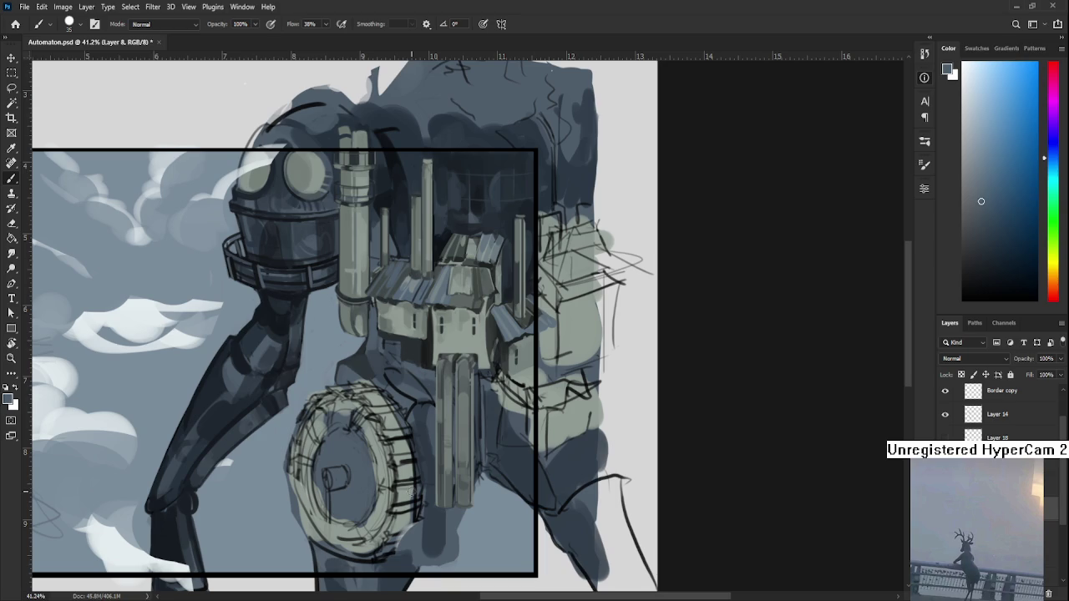
{"action": "left_click", "coordinate": [427, 324], "text": "alt"}
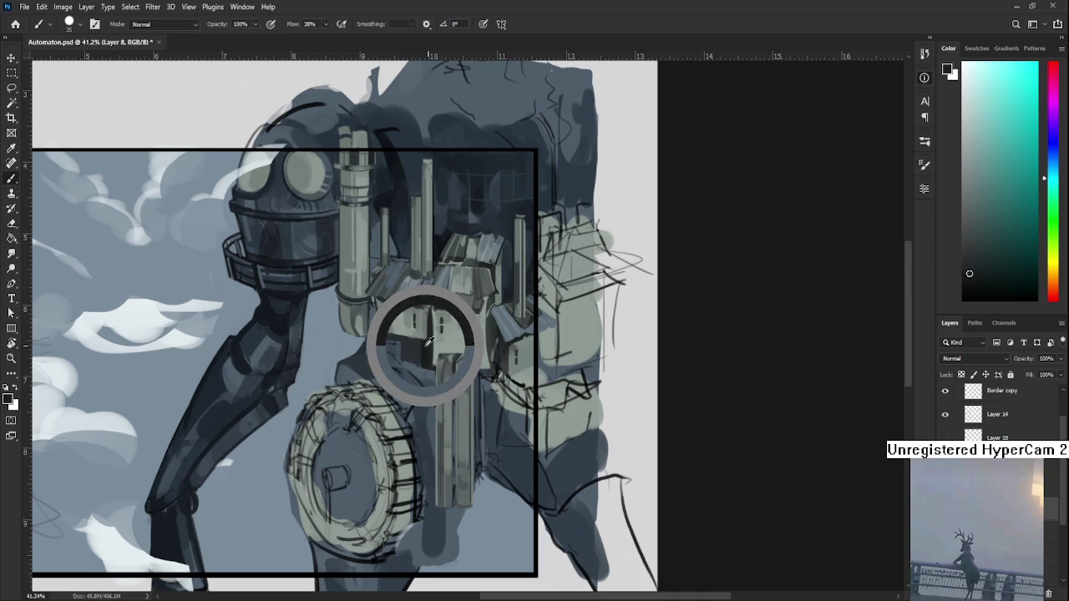
{"action": "left_click", "coordinate": [423, 344], "text": "alt"}
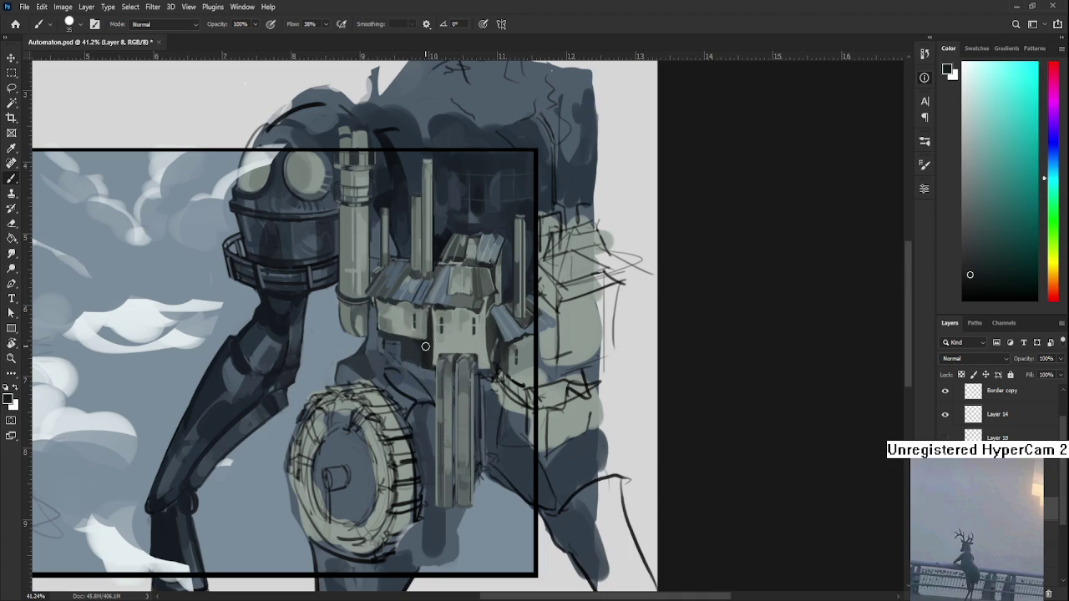
{"action": "left_click", "coordinate": [427, 364], "text": "alt"}
{"action": "left_click", "coordinate": [419, 353], "text": "alt"}
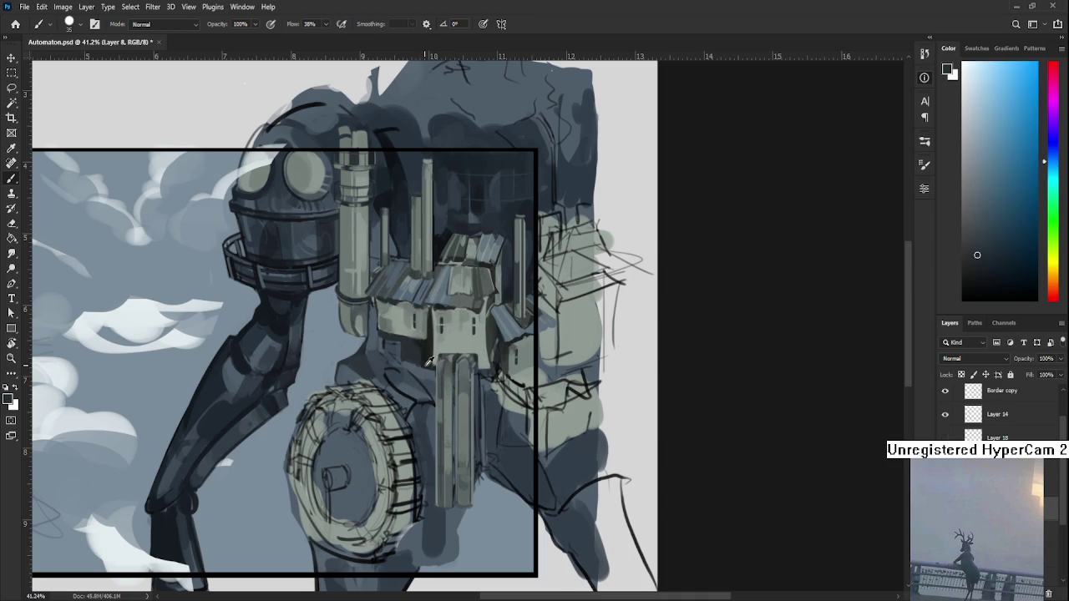
{"action": "left_click", "coordinate": [429, 357], "text": "alt"}
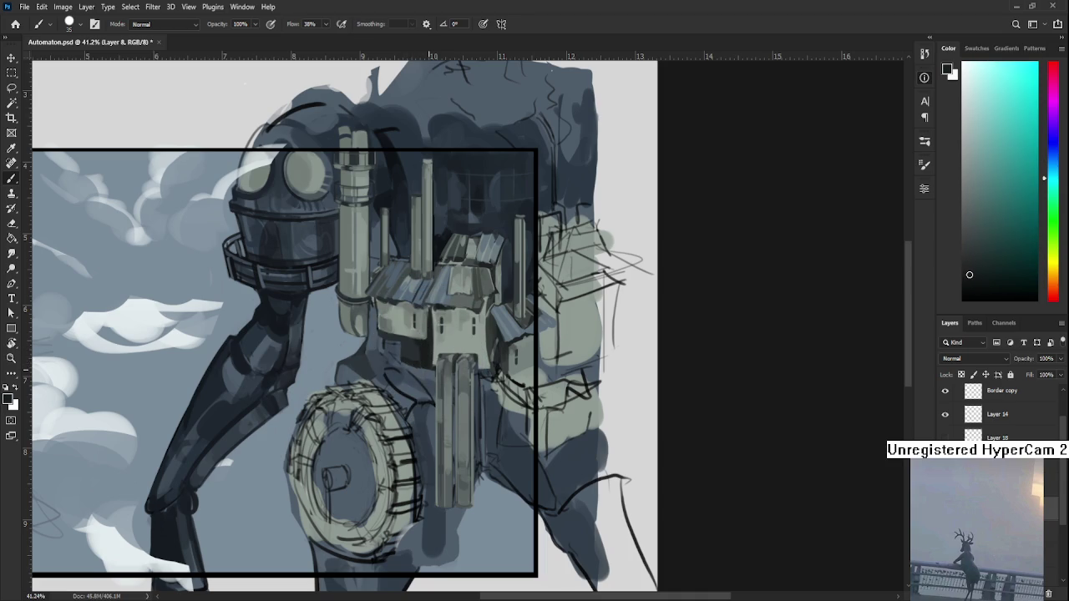
{"action": "left_click", "coordinate": [411, 364], "text": "alt"}
{"action": "left_click", "coordinate": [414, 364], "text": "alt"}
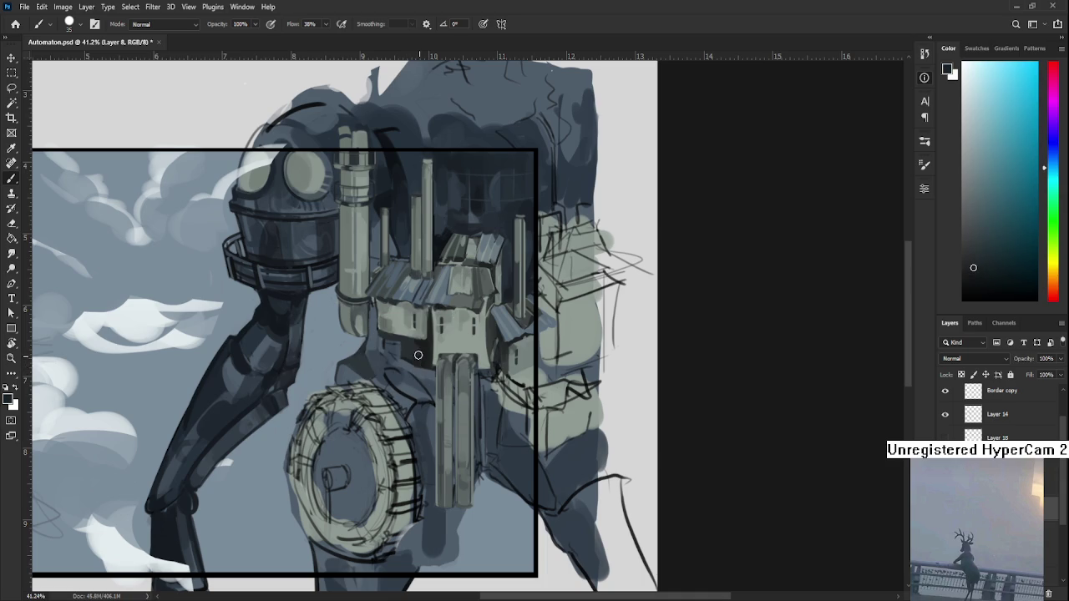
{"action": "left_click", "coordinate": [414, 353], "text": "alt"}
Reframe toward the tower and blend mid blue-grey tones into the body
{"action": "scroll", "coordinate": [426, 351], "scroll_direction": "down", "scroll_amount": 2}
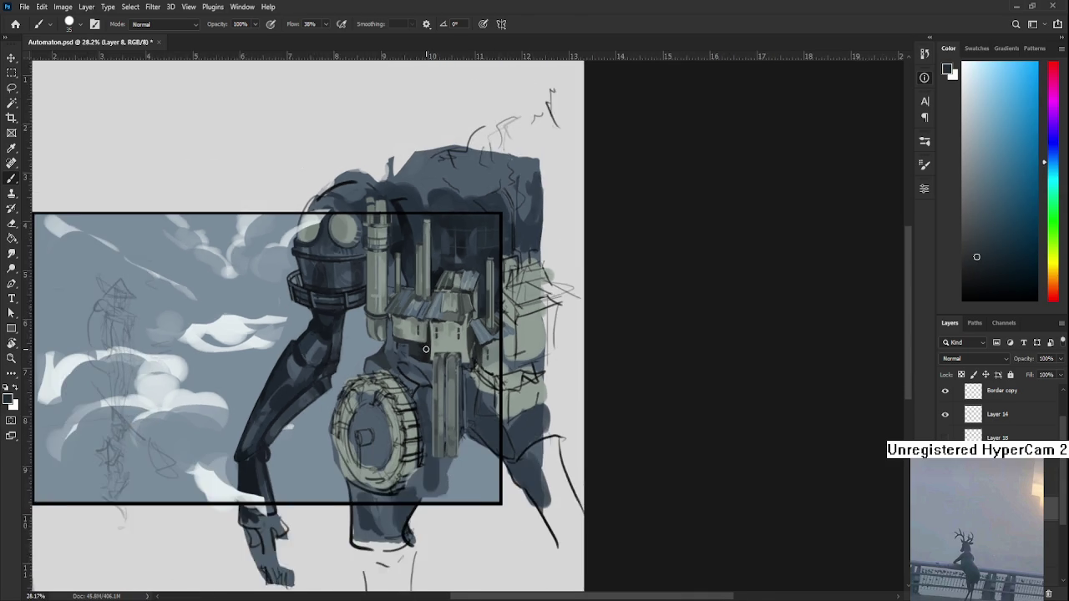
{"action": "scroll", "coordinate": [426, 350], "scroll_direction": "down", "scroll_amount": 1}
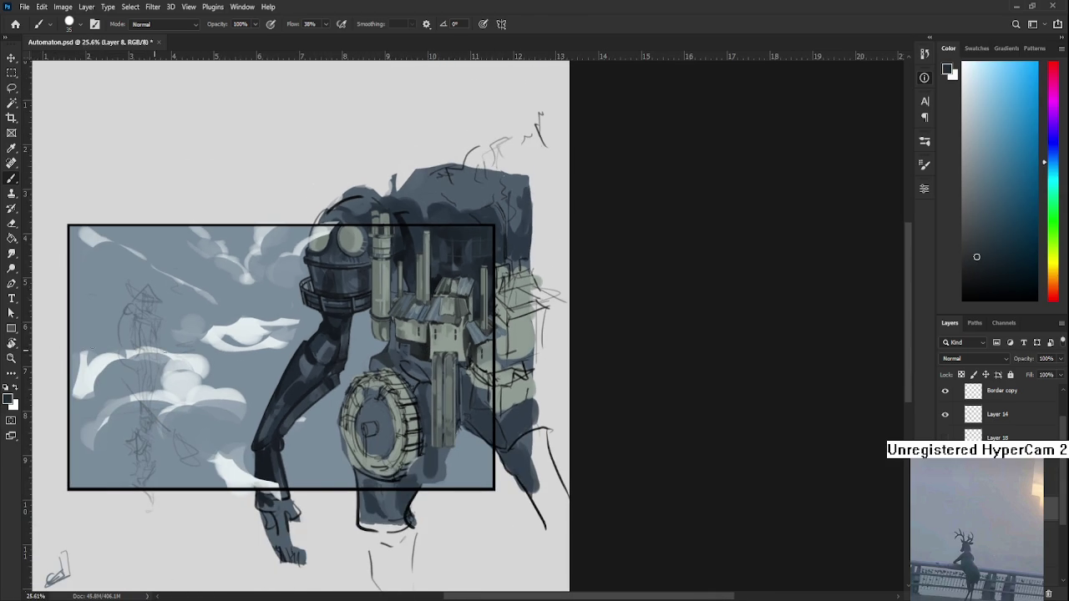
{"action": "scroll", "coordinate": [388, 344], "scroll_direction": "up", "scroll_amount": 1}
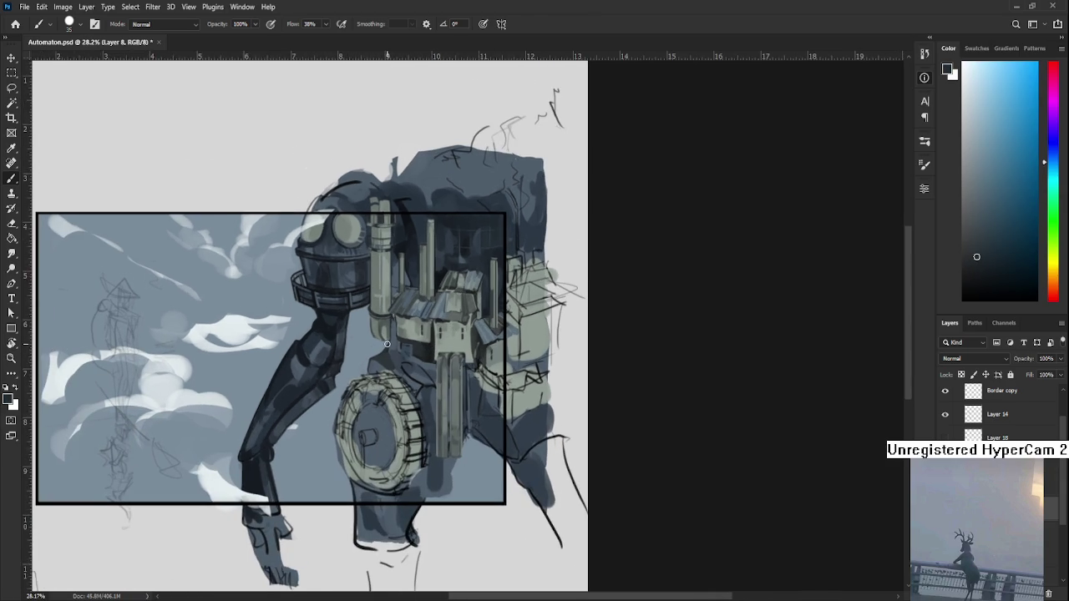
{"action": "scroll", "coordinate": [387, 344], "scroll_direction": "up", "scroll_amount": 1}
{"action": "scroll", "coordinate": [387, 344], "scroll_direction": "up", "scroll_amount": 1}
{"action": "left_click_drag", "start_coordinate": [388, 344], "coordinate": [378, 382]}
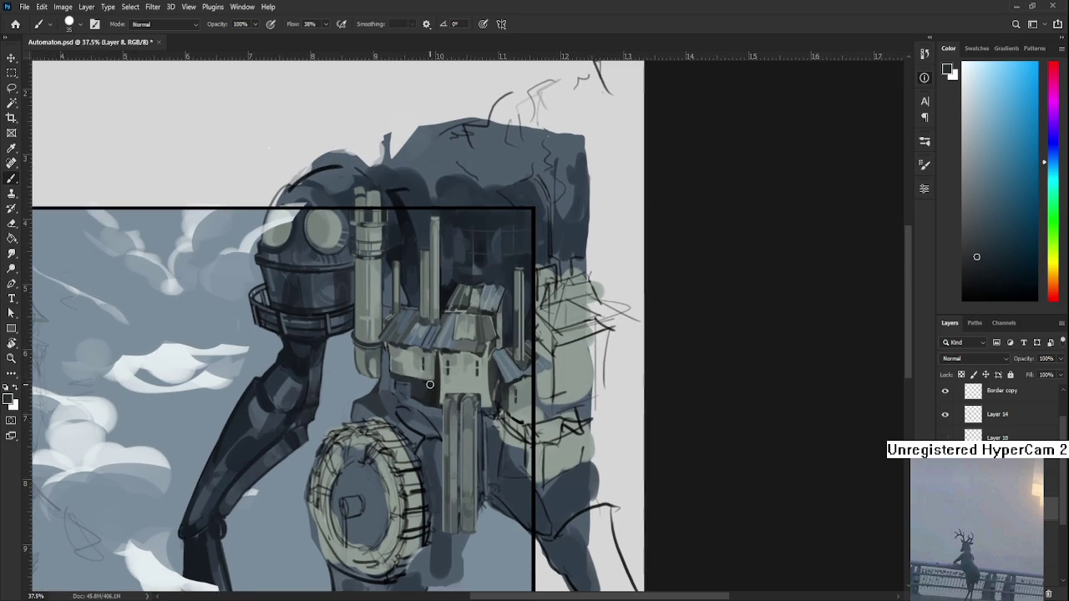
{"action": "left_click", "coordinate": [410, 404], "text": "alt"}
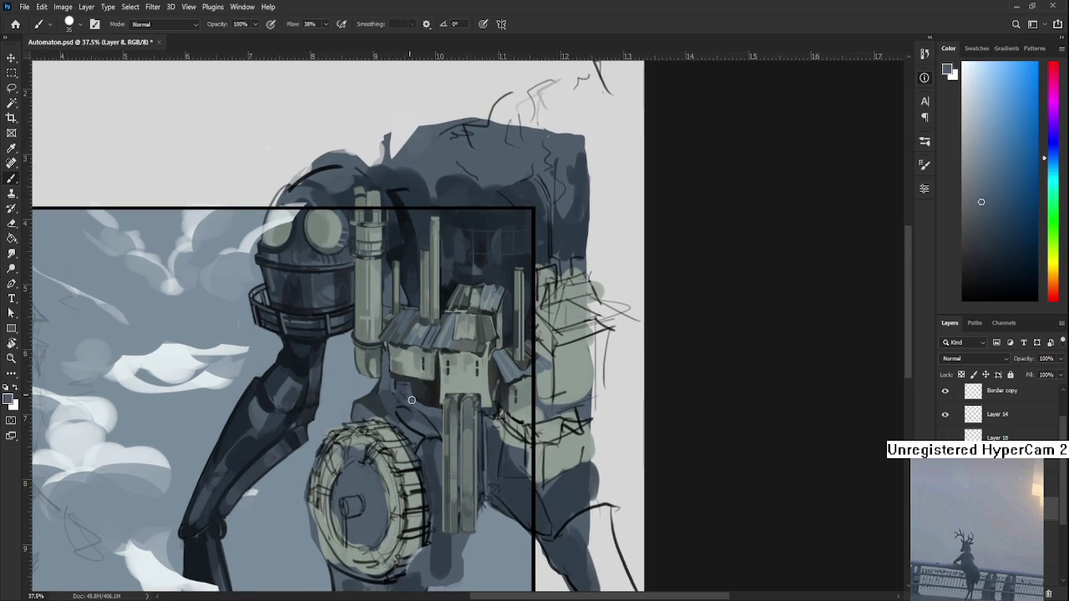
{"action": "left_click", "coordinate": [412, 394], "text": "alt"}
{"action": "left_click", "coordinate": [418, 387], "text": "alt"}
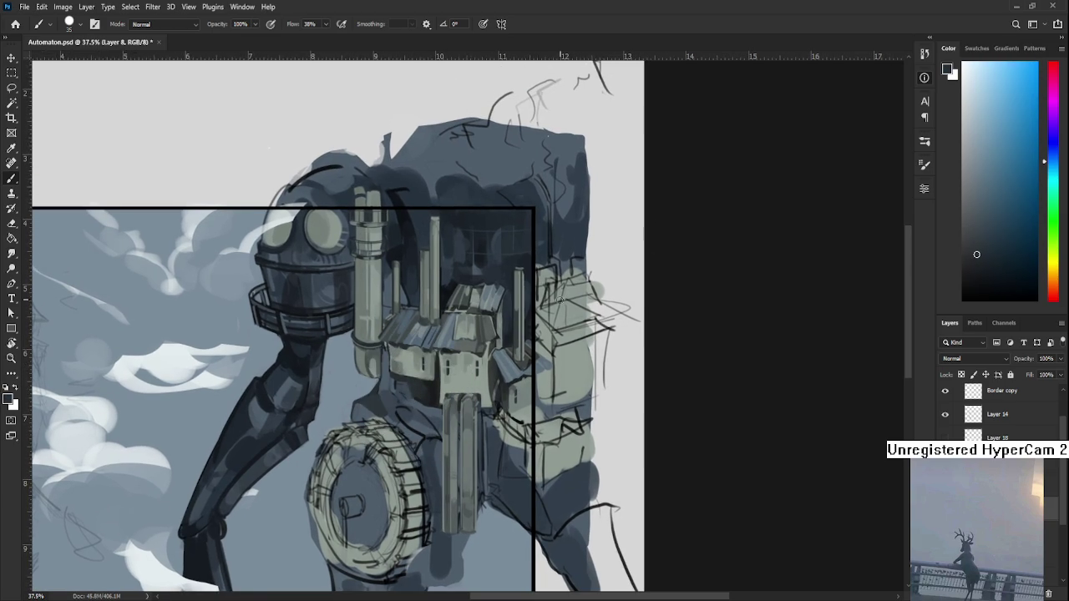
{"action": "scroll", "coordinate": [543, 307], "scroll_direction": "down", "scroll_amount": 3}
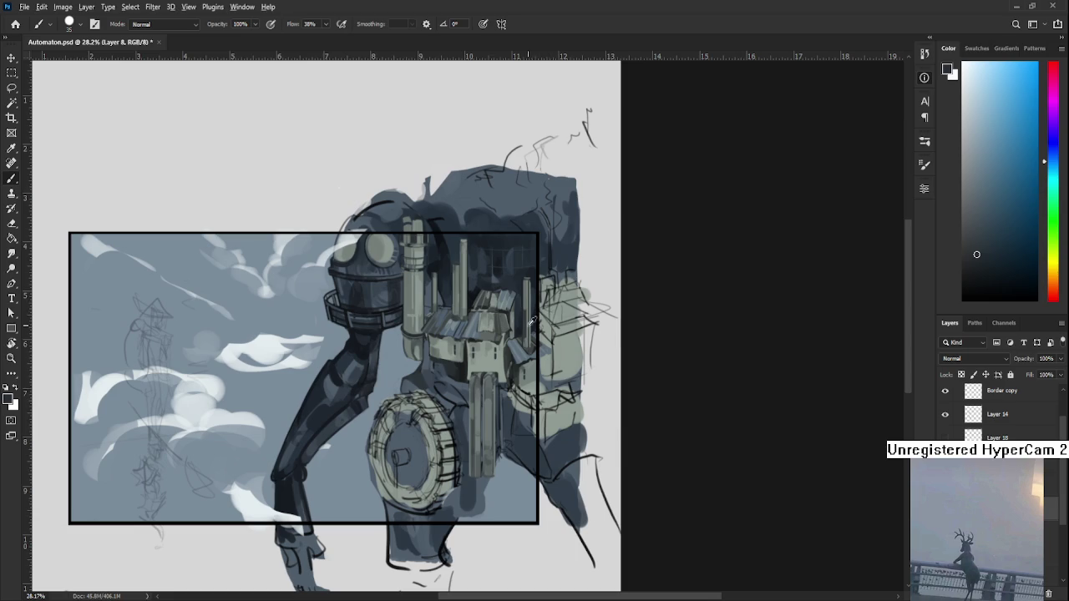
Paint small dark strokes on the body above the wheel using sampled shadow tones
{"action": "left_click", "coordinate": [441, 376], "text": "alt"}
{"action": "left_click", "coordinate": [438, 383], "text": "alt"}
{"action": "left_click", "coordinate": [454, 409], "text": "alt"}
{"action": "left_click", "coordinate": [457, 395], "text": "alt"}
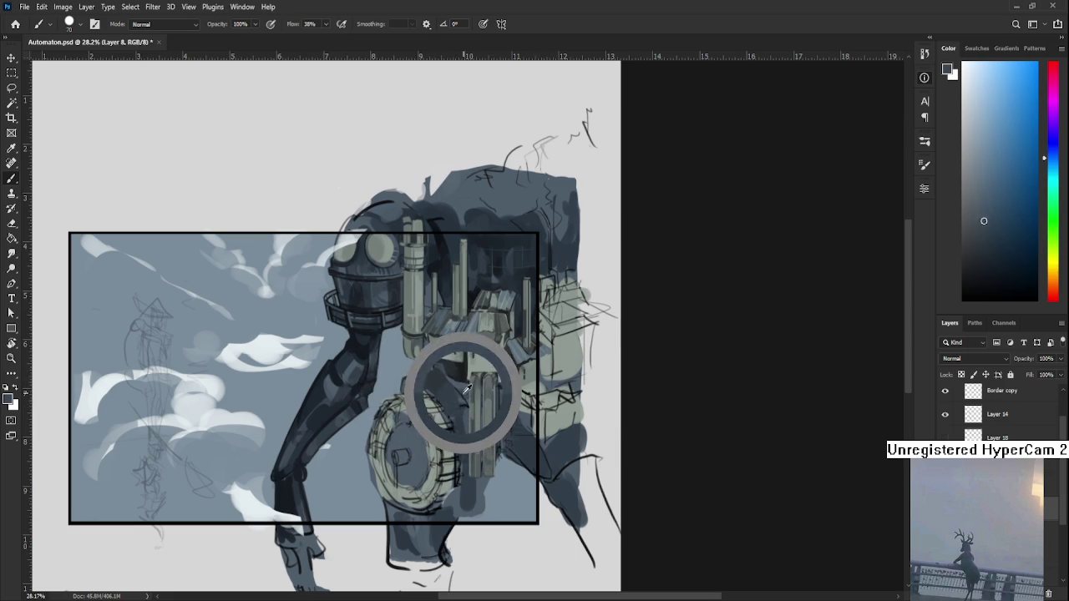
{"action": "left_click", "coordinate": [439, 379], "text": "alt"}
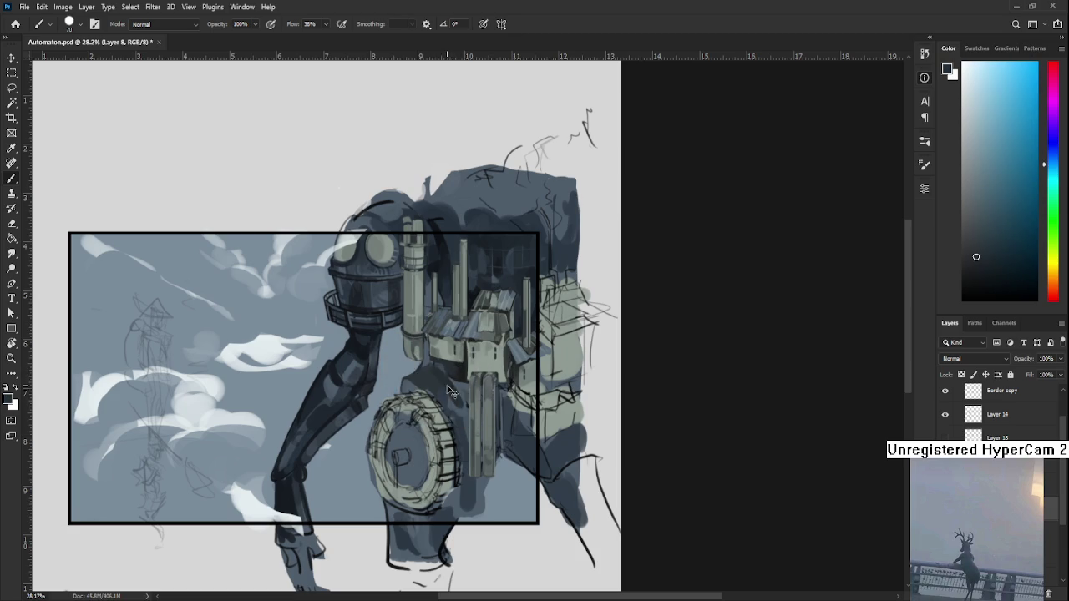
{"action": "left_click", "coordinate": [373, 334], "text": "alt"}
{"action": "left_click_drag", "start_coordinate": [439, 371], "coordinate": [422, 386]}
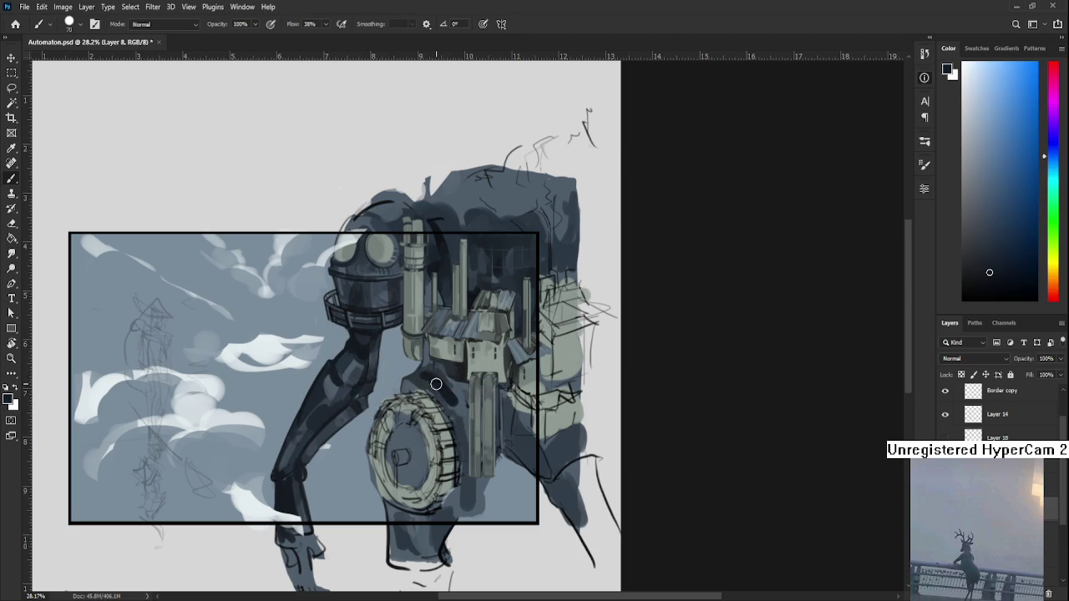
Darken the area beside the pipe and right of the wheel, then zoom in on the wheel
{"action": "left_click", "coordinate": [458, 409], "text": "alt"}
{"action": "left_click", "coordinate": [465, 385], "text": "alt"}
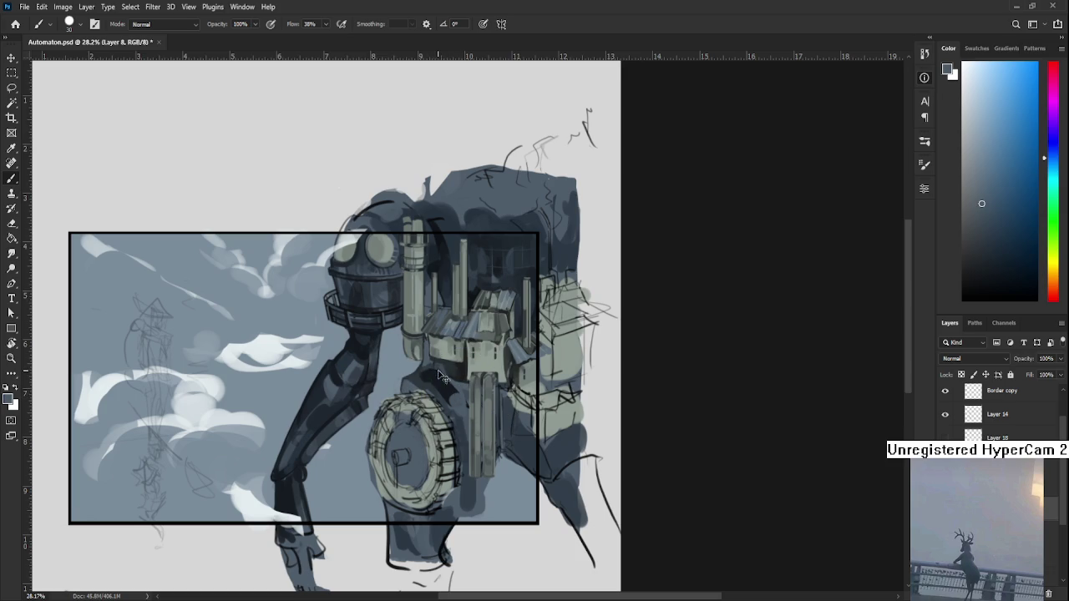
{"action": "left_click", "coordinate": [444, 376], "text": "alt"}
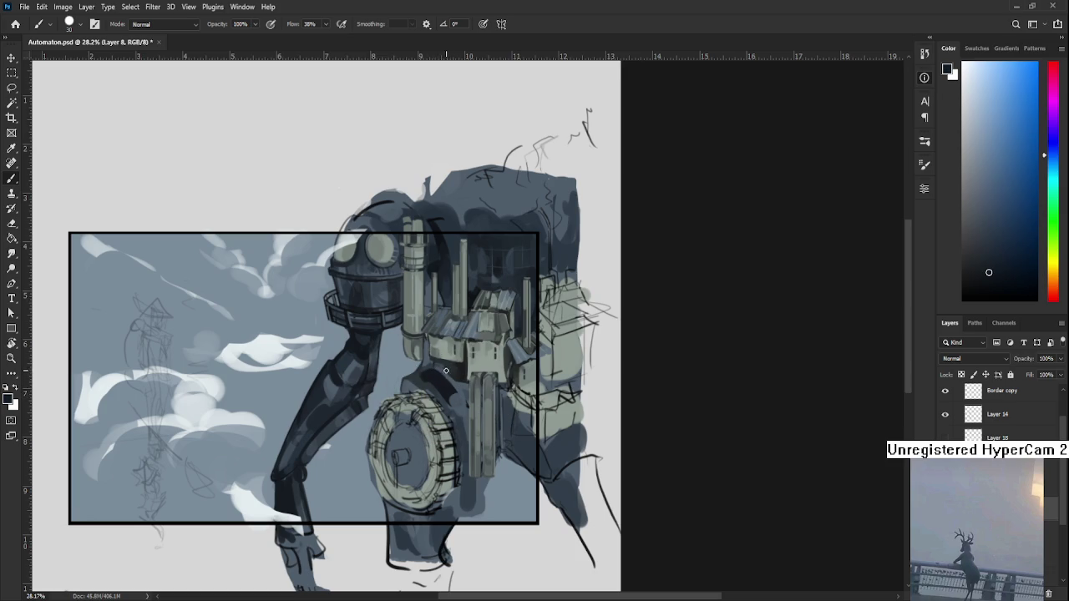
{"action": "left_click_drag", "start_coordinate": [445, 371], "coordinate": [460, 387]}
{"action": "left_click", "coordinate": [449, 366], "text": "alt"}
{"action": "mouse_move", "coordinate": [449, 396]}
{"action": "left_mouse_down"}
{"action": "mouse_move", "coordinate": [465, 414]}
{"action": "mouse_move", "coordinate": [463, 462]}
{"action": "left_mouse_up"}
{"action": "left_click", "coordinate": [458, 432], "text": "alt"}
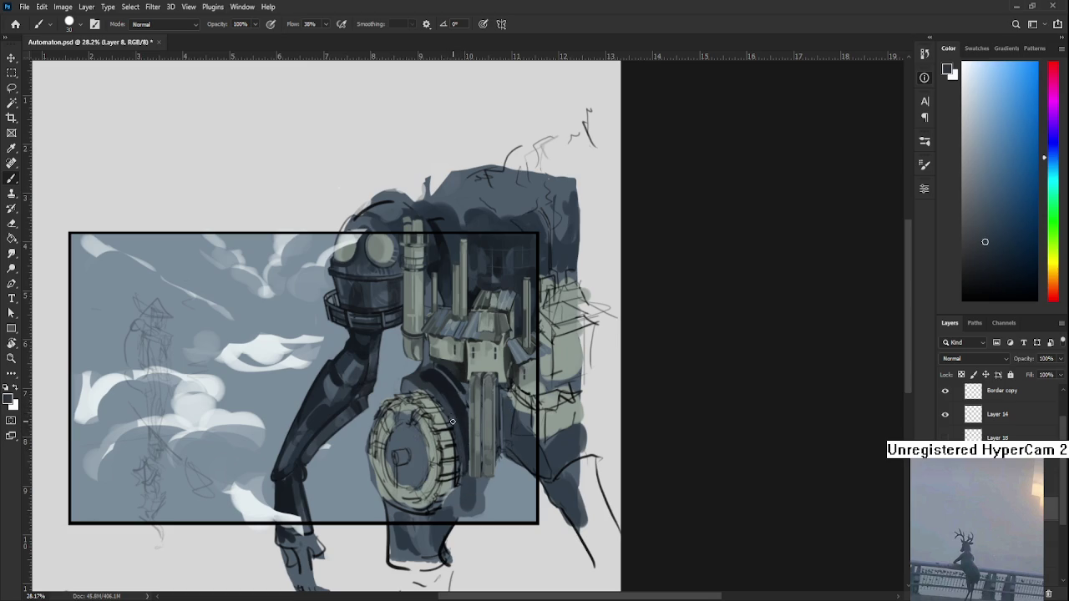
{"action": "left_click", "coordinate": [444, 395], "text": "alt"}
{"action": "scroll", "coordinate": [427, 453], "scroll_direction": "up", "scroll_amount": 5}
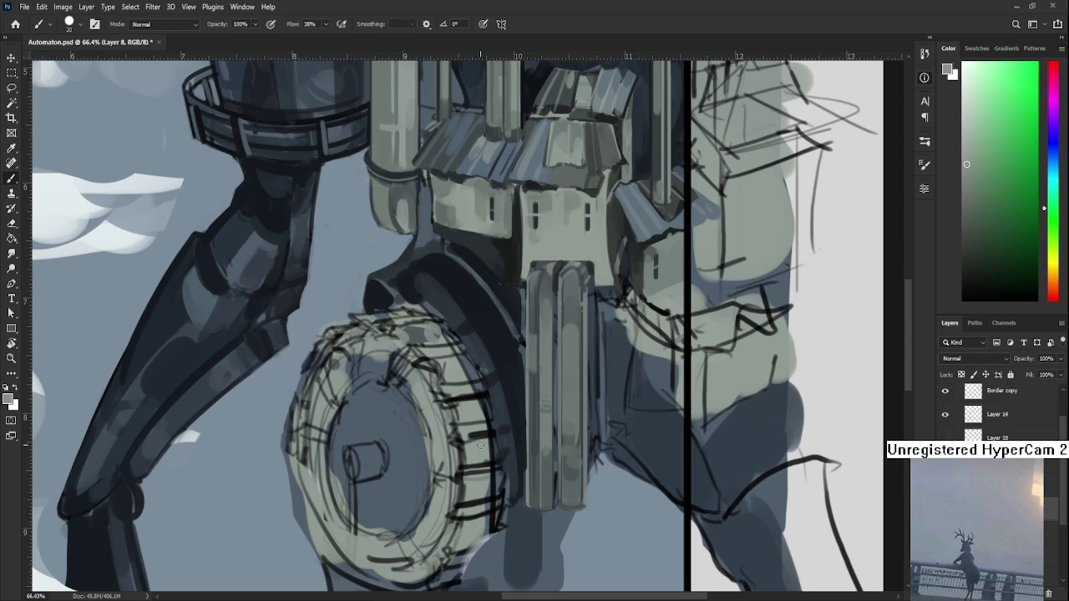
Sample light, green and cool tones across the wheel face to shade it
{"action": "left_click_drag", "start_coordinate": [467, 335], "coordinate": [498, 368]}
{"action": "left_click", "coordinate": [449, 367], "text": "alt"}
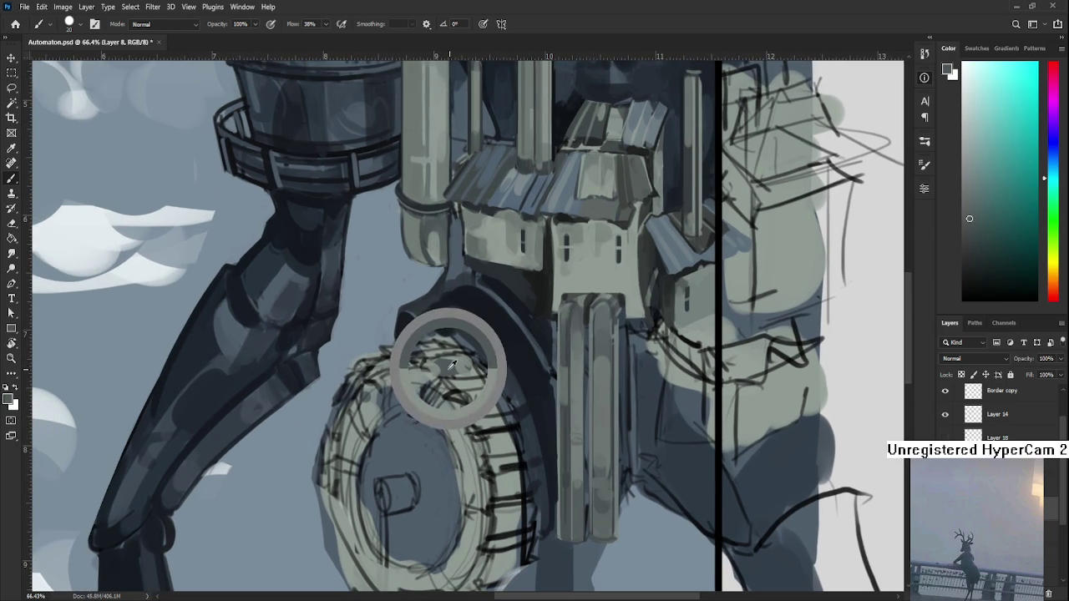
{"action": "left_click", "coordinate": [449, 360], "text": "alt"}
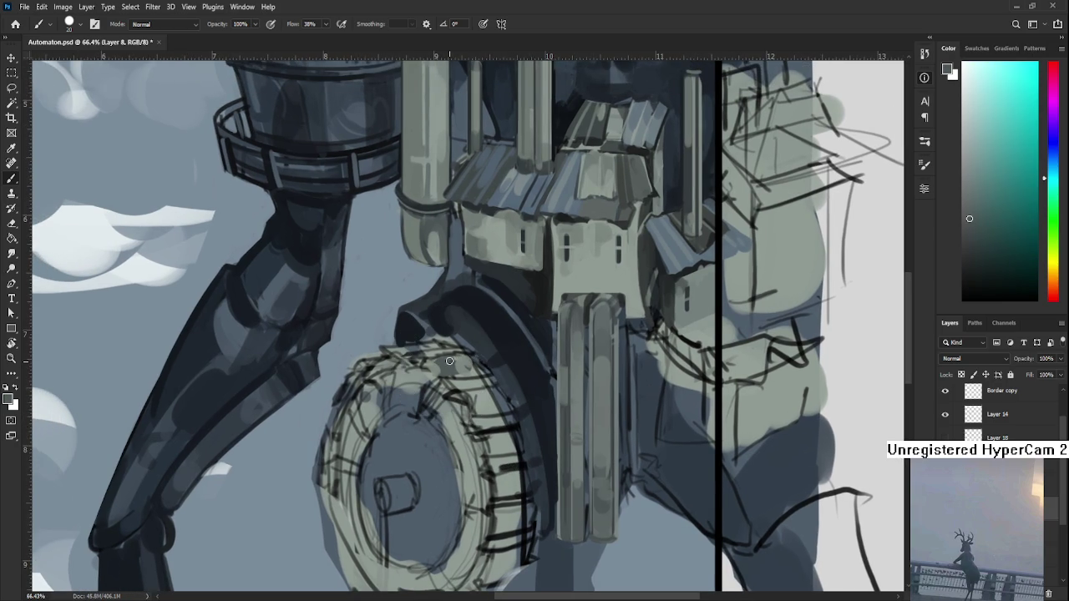
{"action": "left_click", "coordinate": [457, 367], "text": "alt"}
{"action": "left_click", "coordinate": [468, 366], "text": "alt"}
{"action": "left_click", "coordinate": [469, 367], "text": "alt"}
{"action": "left_click", "coordinate": [440, 366], "text": "alt"}
{"action": "left_click", "coordinate": [447, 365], "text": "alt"}
{"action": "left_click", "coordinate": [445, 360], "text": "alt"}
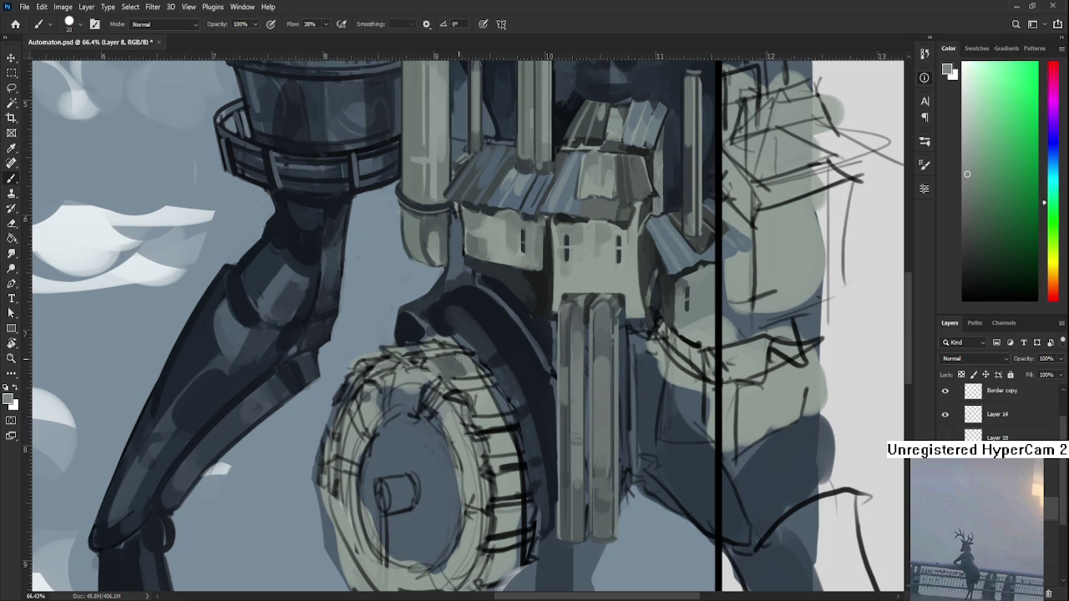
{"action": "left_click", "coordinate": [460, 359], "text": "alt"}
{"action": "left_click", "coordinate": [464, 359], "text": "alt"}
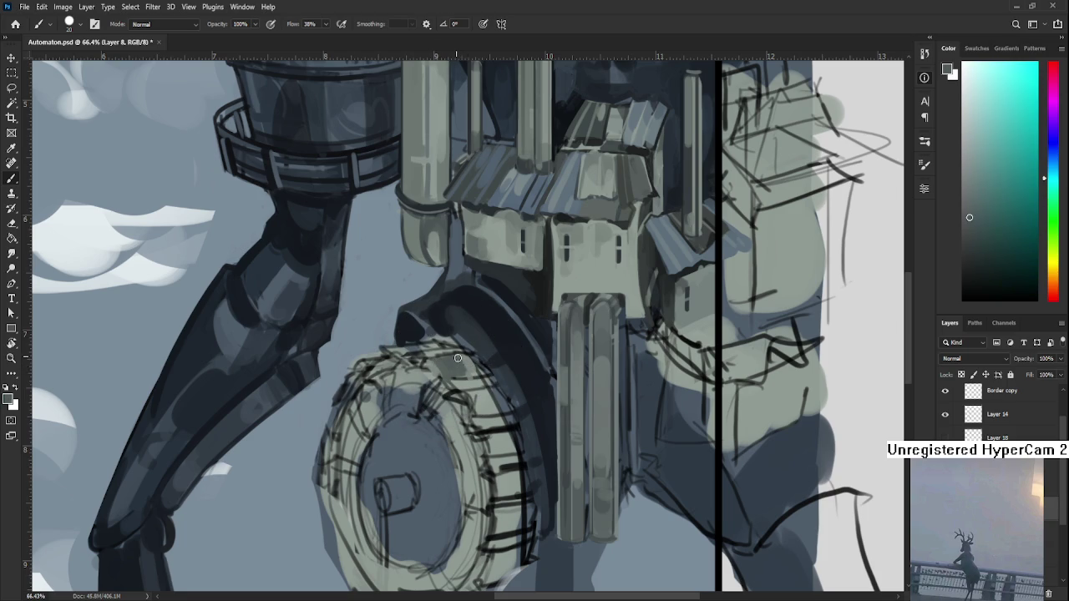
{"action": "left_click", "coordinate": [466, 359], "text": "alt"}
{"action": "left_click", "coordinate": [471, 364], "text": "alt"}
{"action": "left_click", "coordinate": [467, 361], "text": "alt"}
Reframe toward the rim and extend a light patch along it with sampled tones
{"action": "left_click_drag", "start_coordinate": [486, 357], "coordinate": [502, 327]}
{"action": "left_click", "coordinate": [464, 327], "text": "alt"}
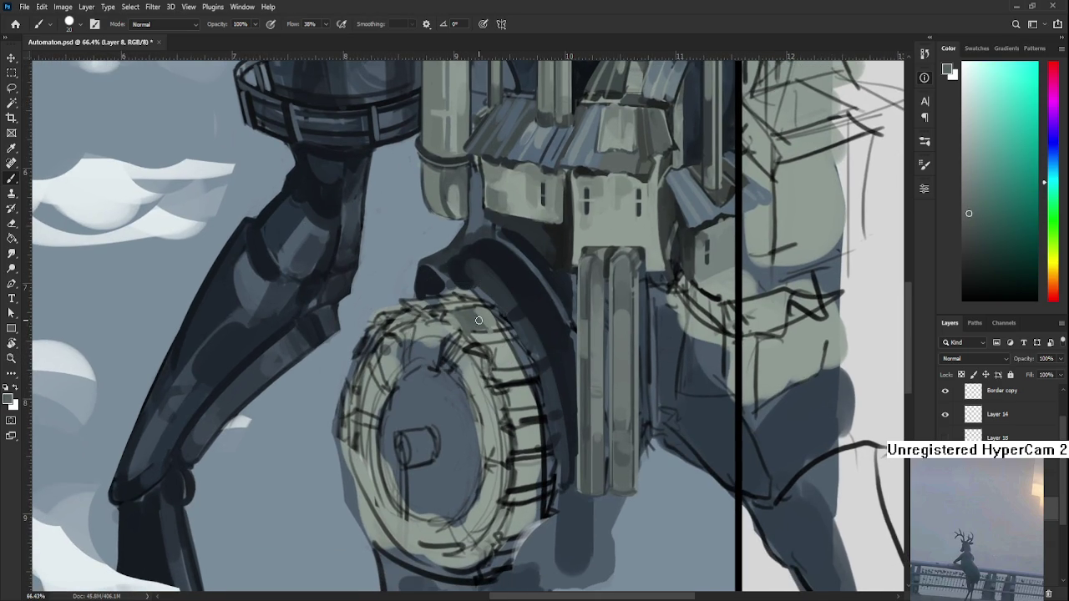
{"action": "left_click", "coordinate": [498, 336], "text": "alt"}
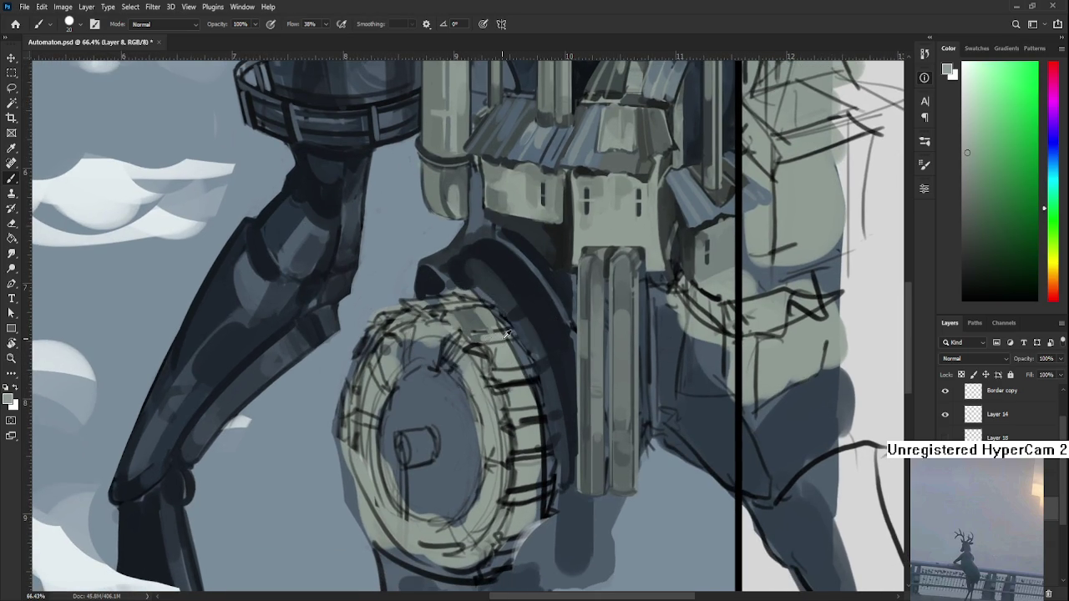
{"action": "left_click", "coordinate": [485, 338], "text": "alt"}
{"action": "left_click", "coordinate": [478, 339], "text": "alt"}
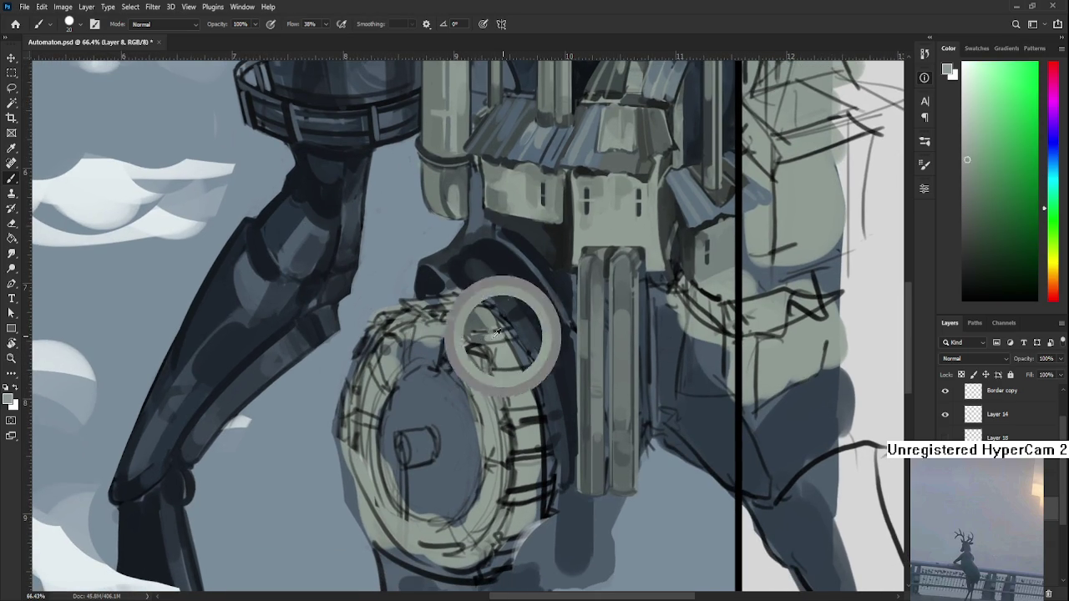
{"action": "left_click", "coordinate": [488, 336], "text": "alt"}
{"action": "left_click", "coordinate": [502, 332], "text": "alt"}
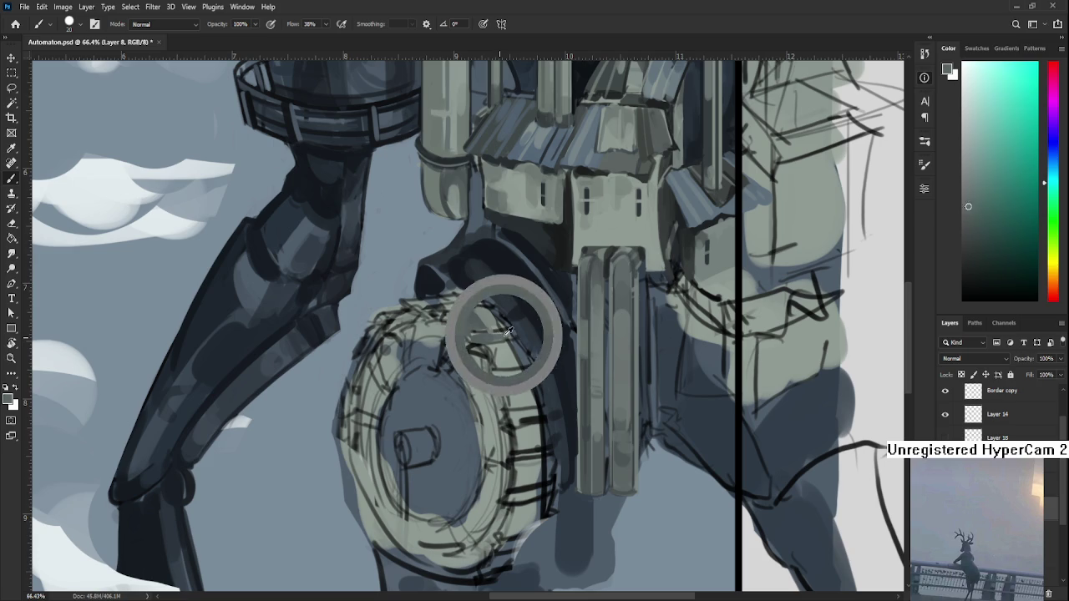
{"action": "left_click", "coordinate": [492, 332], "text": "alt"}
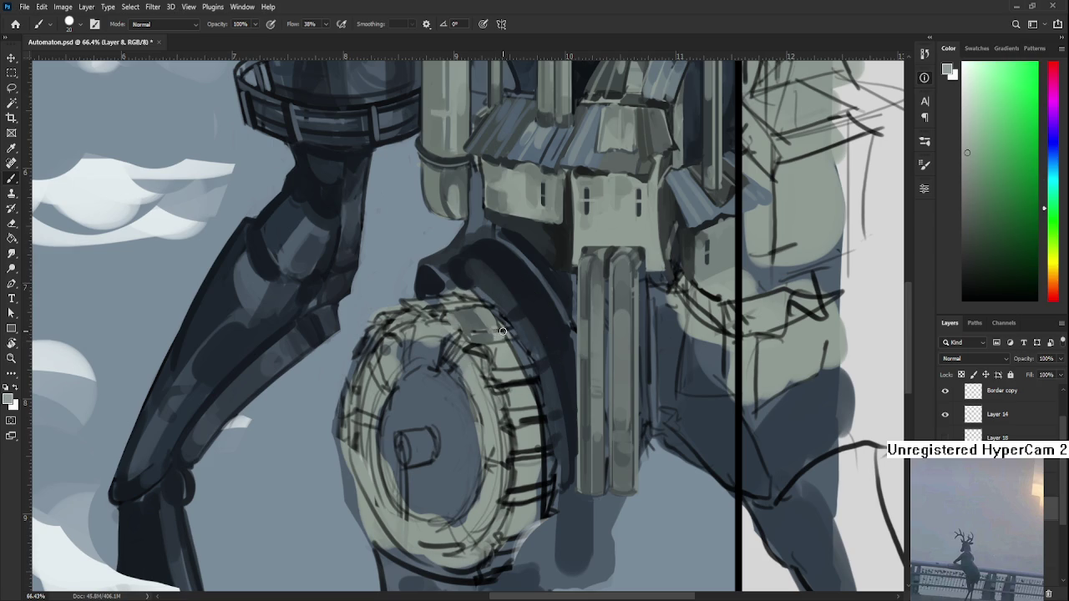
{"action": "left_click_drag", "start_coordinate": [487, 323], "coordinate": [469, 315]}
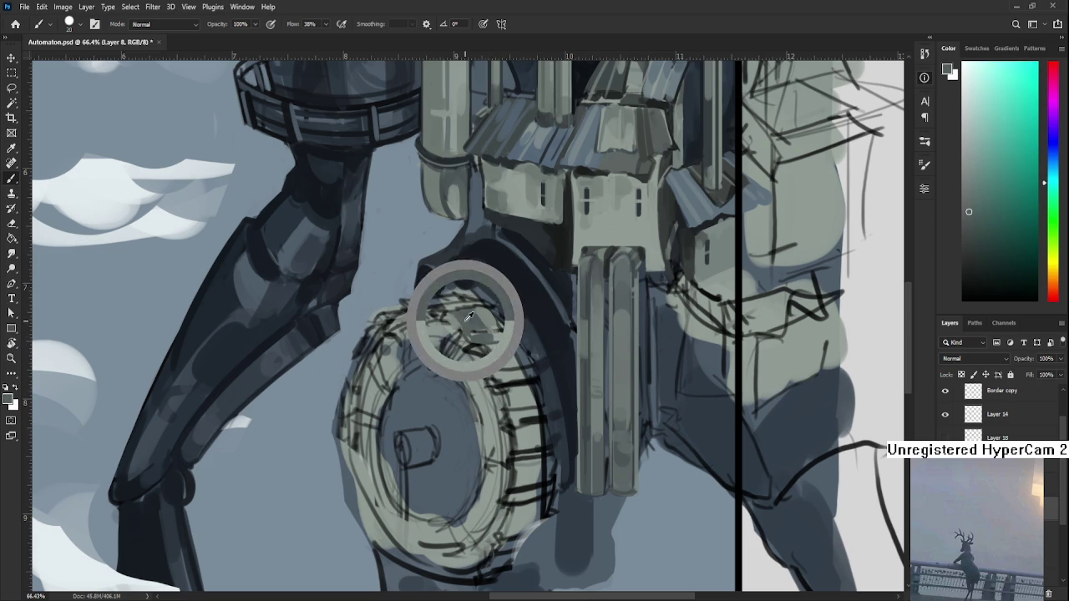
{"action": "left_click", "coordinate": [455, 318], "text": "alt"}
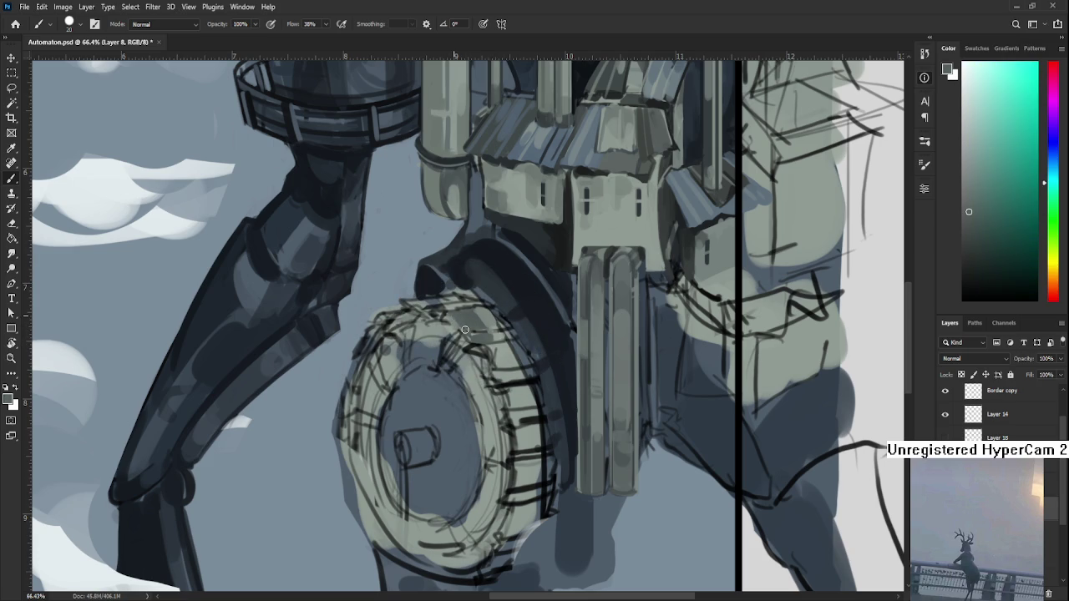
{"action": "left_click", "coordinate": [478, 315], "text": "alt"}
{"action": "left_click_drag", "start_coordinate": [481, 314], "coordinate": [493, 332]}
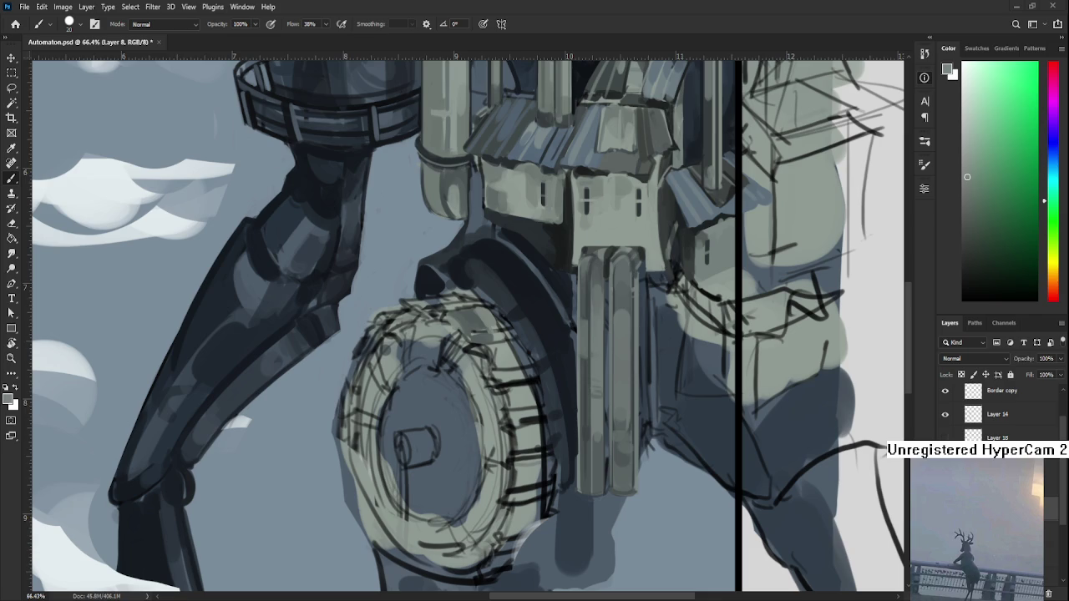
Lay a darker blue-grey band along the top of the wheel rim
{"action": "left_click", "coordinate": [482, 326], "text": "alt"}
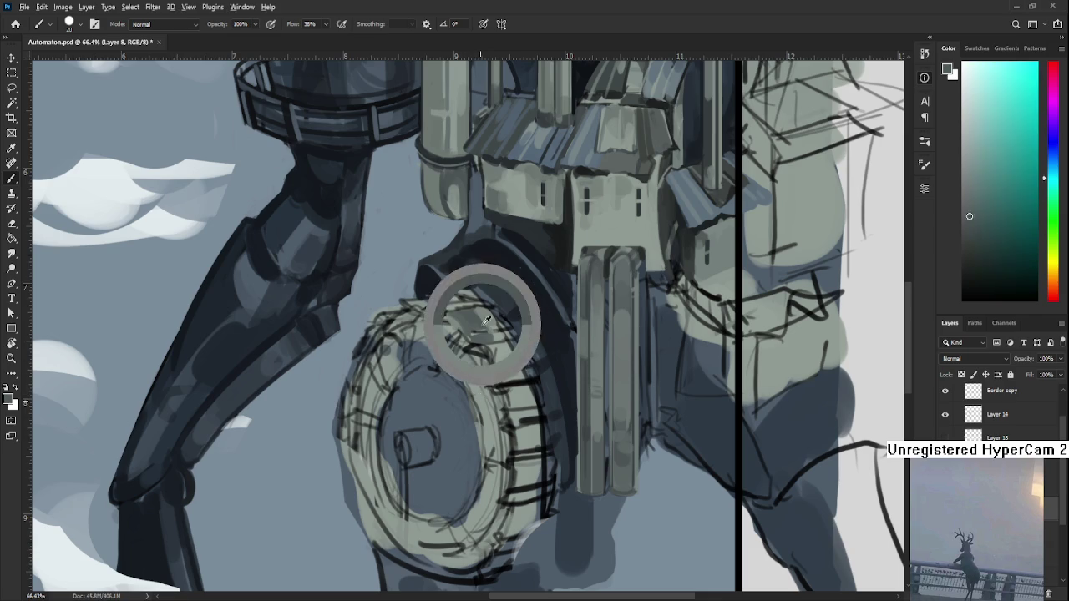
{"action": "left_click", "coordinate": [524, 370], "text": "alt"}
{"action": "left_click", "coordinate": [510, 375], "text": "alt"}
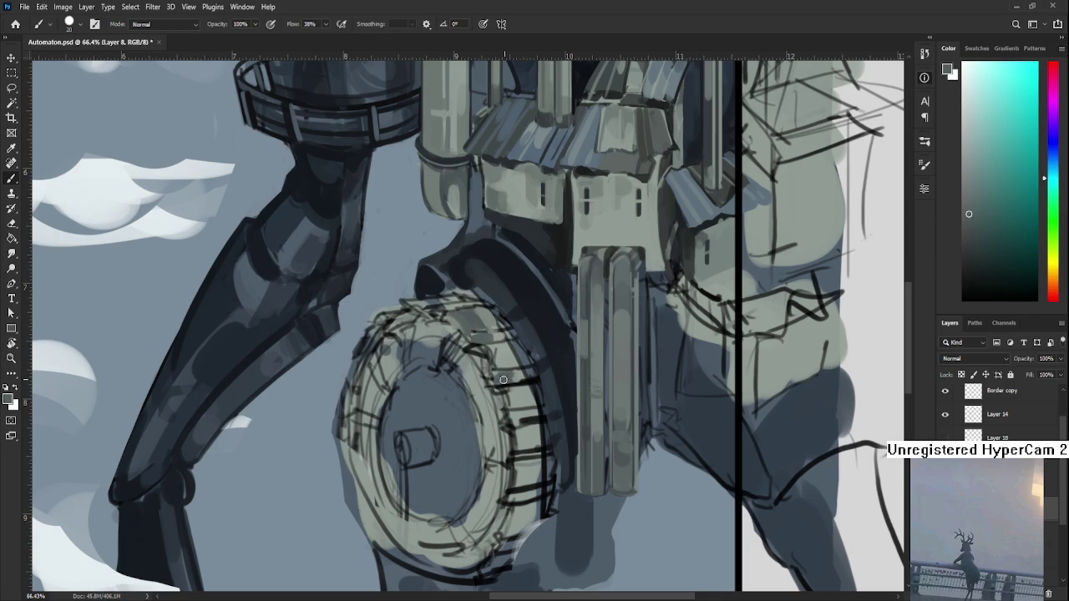
{"action": "left_click_drag", "start_coordinate": [509, 374], "coordinate": [508, 394]}
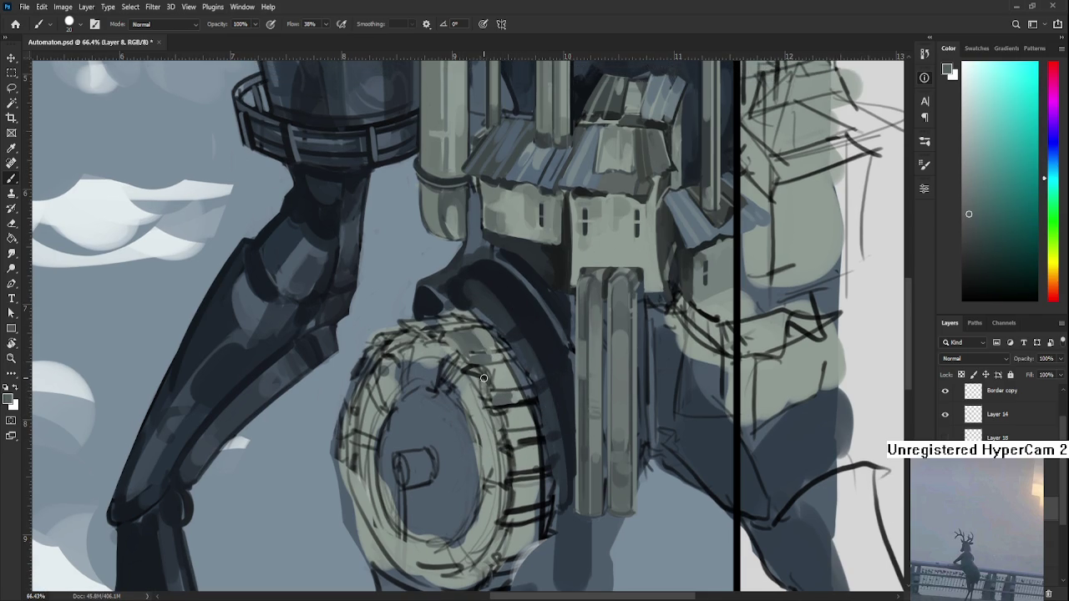
{"action": "left_click", "coordinate": [498, 377], "text": "alt"}
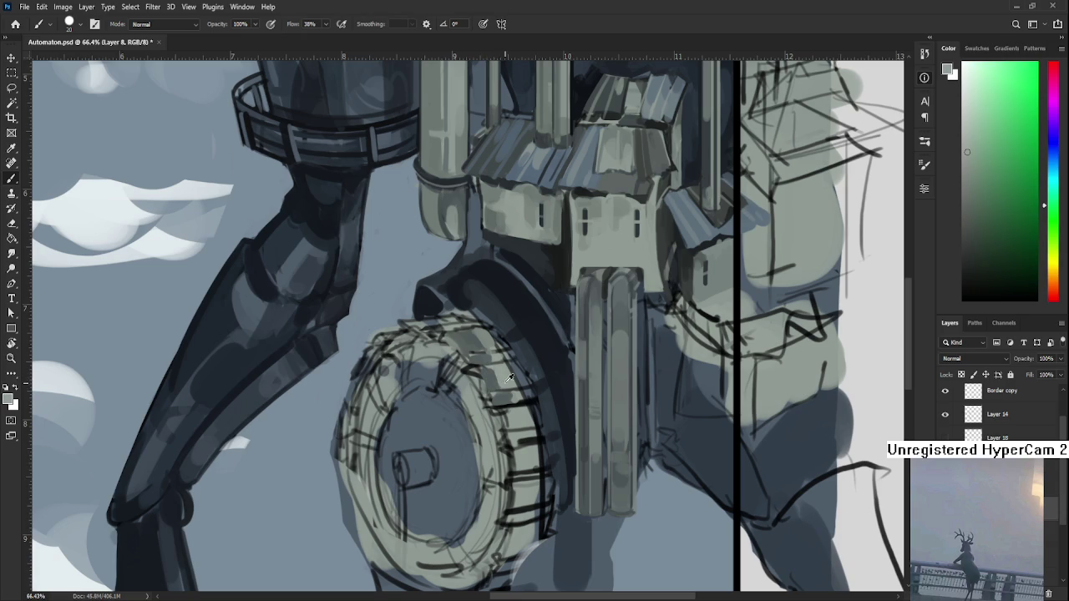
{"action": "left_click", "coordinate": [474, 371], "text": "alt"}
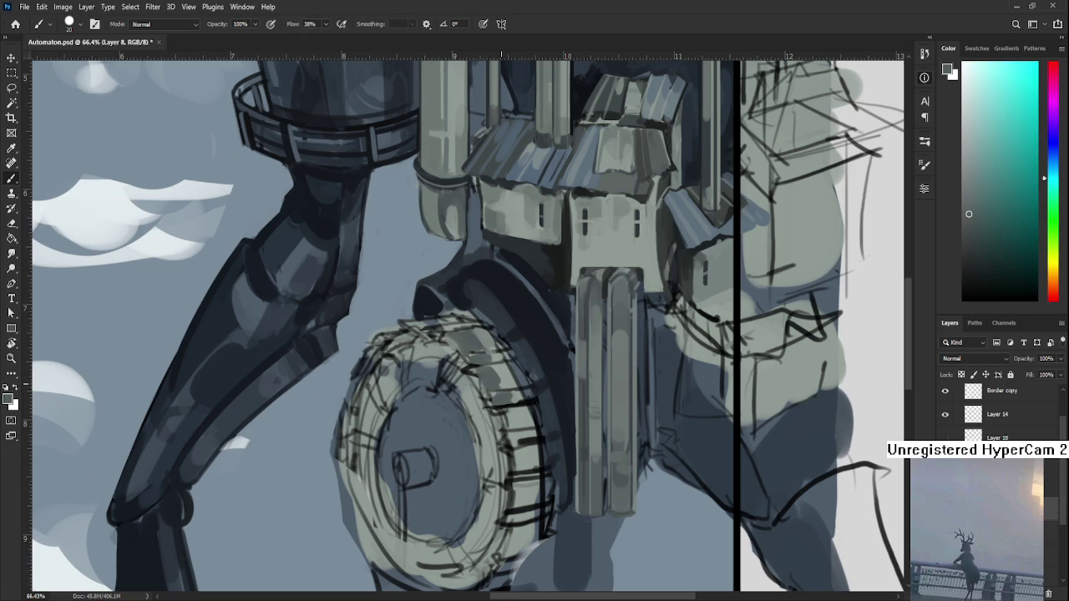
{"action": "left_click", "coordinate": [504, 368], "text": "alt"}
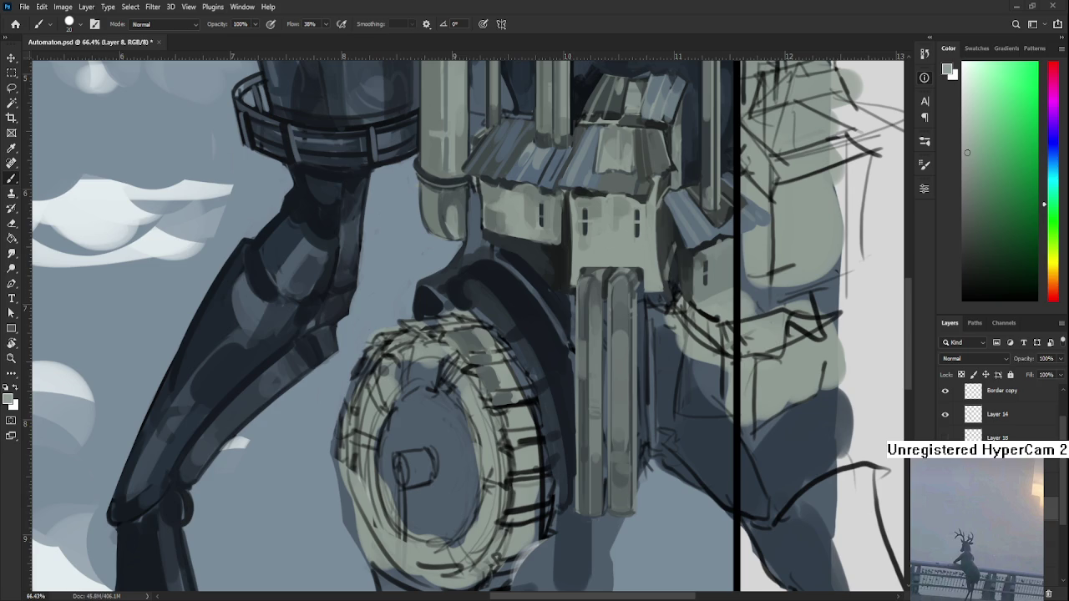
{"action": "scroll", "coordinate": [589, 446], "scroll_direction": "down", "scroll_amount": 1}
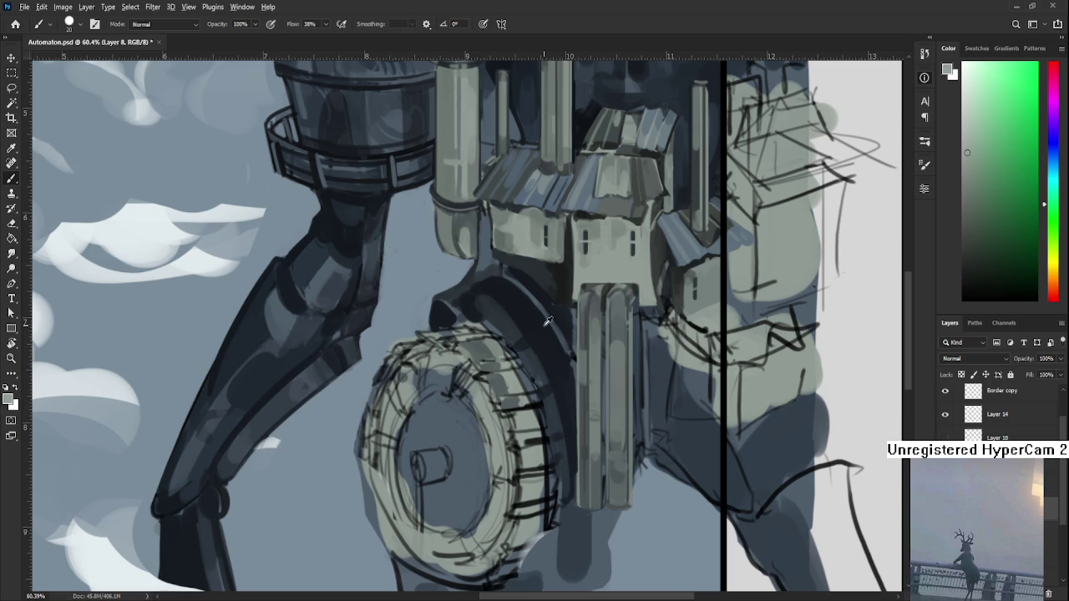
Sample blue-greys and greens from the wheel and paint a first stroke across its rim
{"action": "left_click", "coordinate": [528, 387], "text": "alt"}
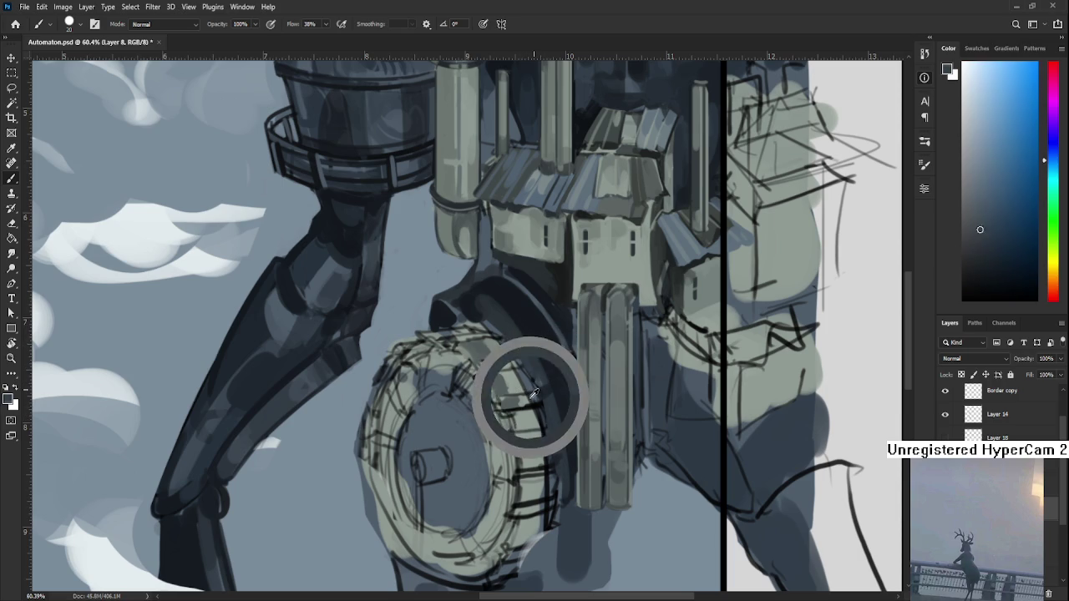
{"action": "left_click", "coordinate": [529, 388], "text": "alt"}
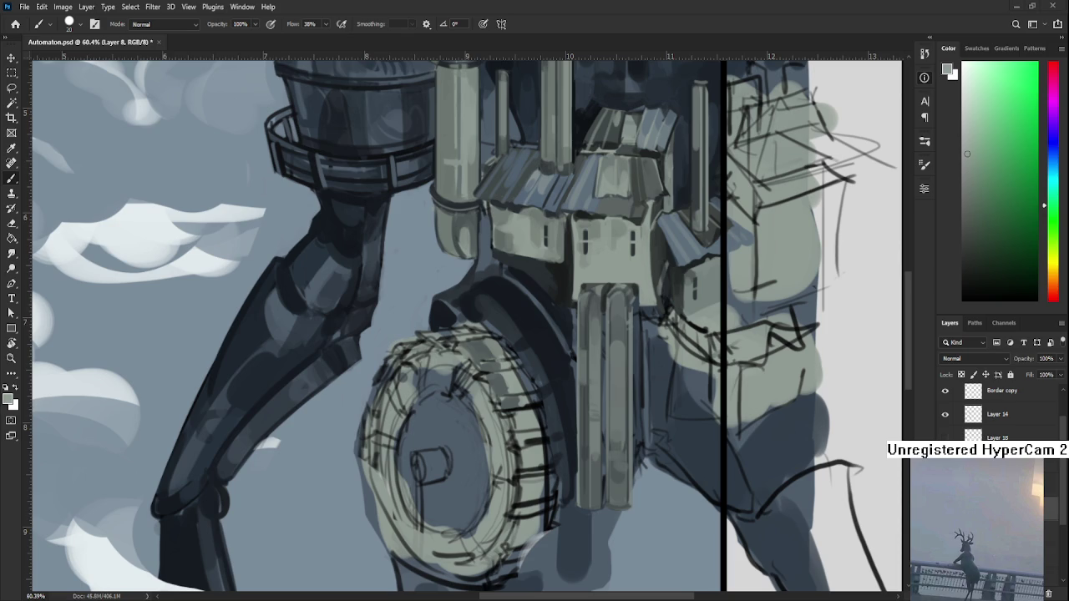
{"action": "left_click", "coordinate": [501, 375], "text": "alt"}
{"action": "left_click", "coordinate": [501, 380], "text": "alt"}
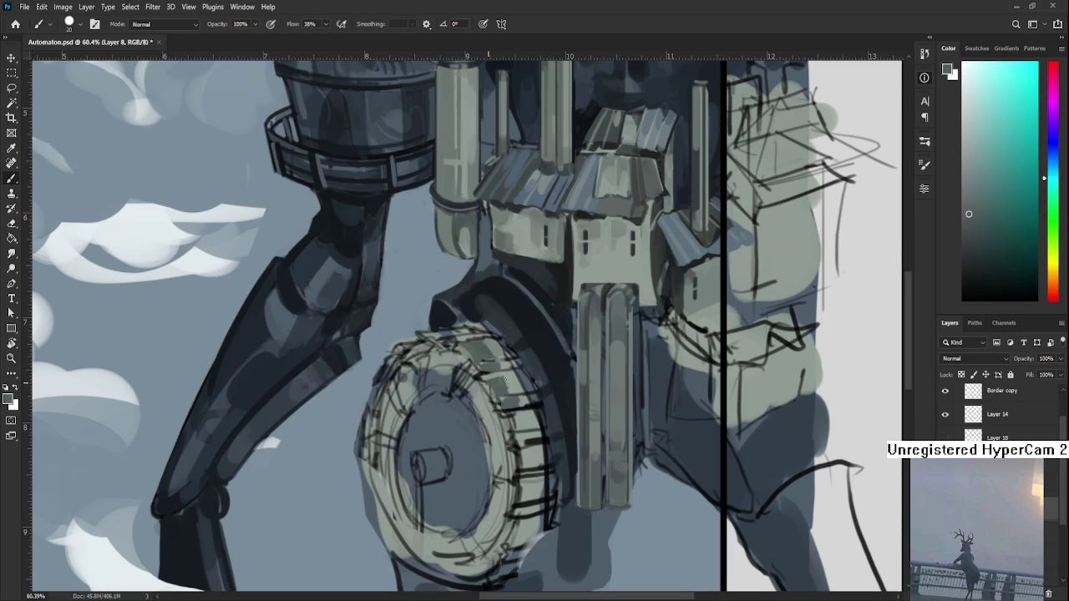
{"action": "left_click", "coordinate": [503, 380], "text": "alt"}
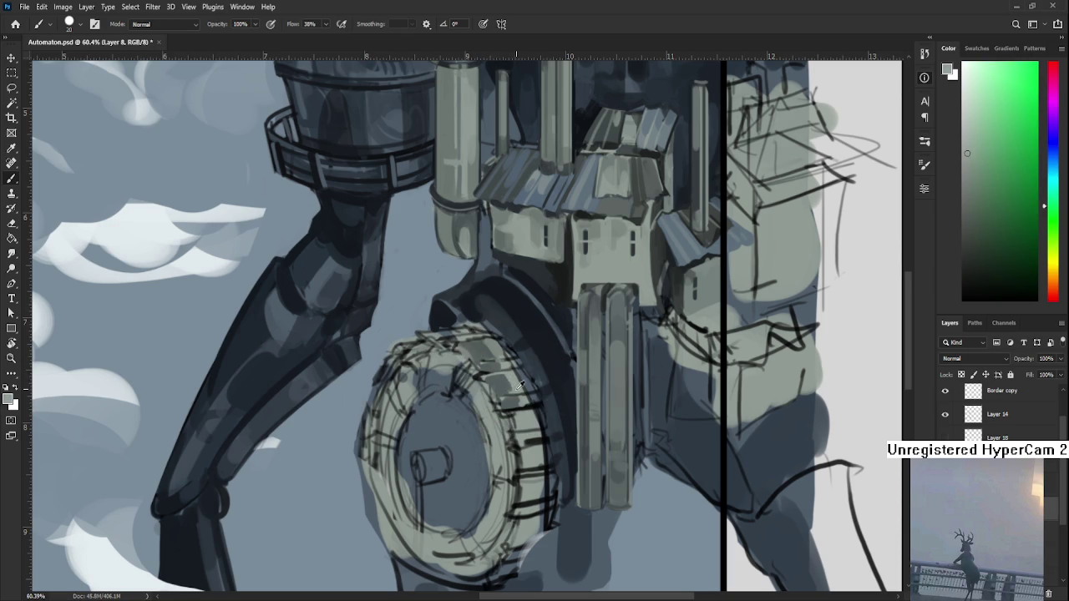
{"action": "left_click", "coordinate": [509, 377], "text": "alt"}
{"action": "left_click", "coordinate": [515, 389], "text": "alt"}
{"action": "left_click", "coordinate": [494, 388], "text": "alt"}
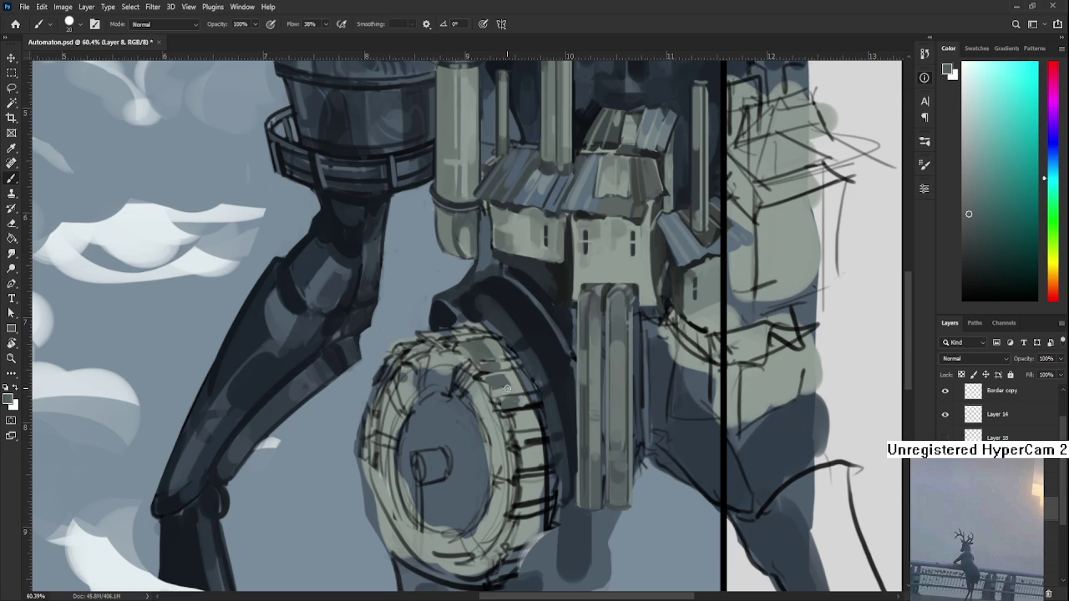
{"action": "left_click", "coordinate": [505, 381], "text": "alt"}
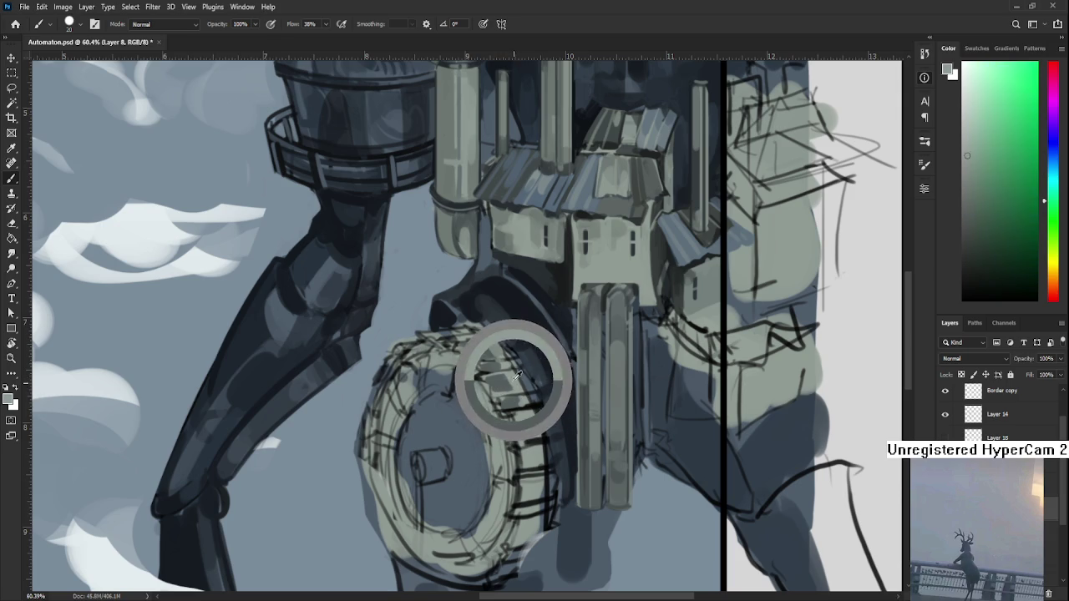
{"action": "left_click", "coordinate": [513, 377], "text": "alt"}
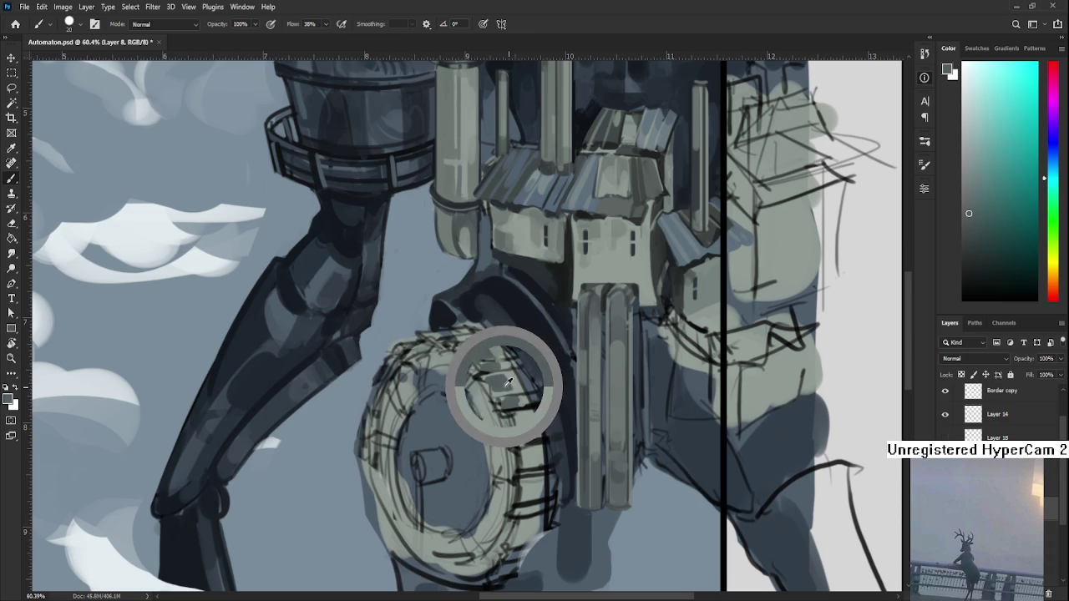
{"action": "left_click", "coordinate": [518, 379], "text": "alt"}
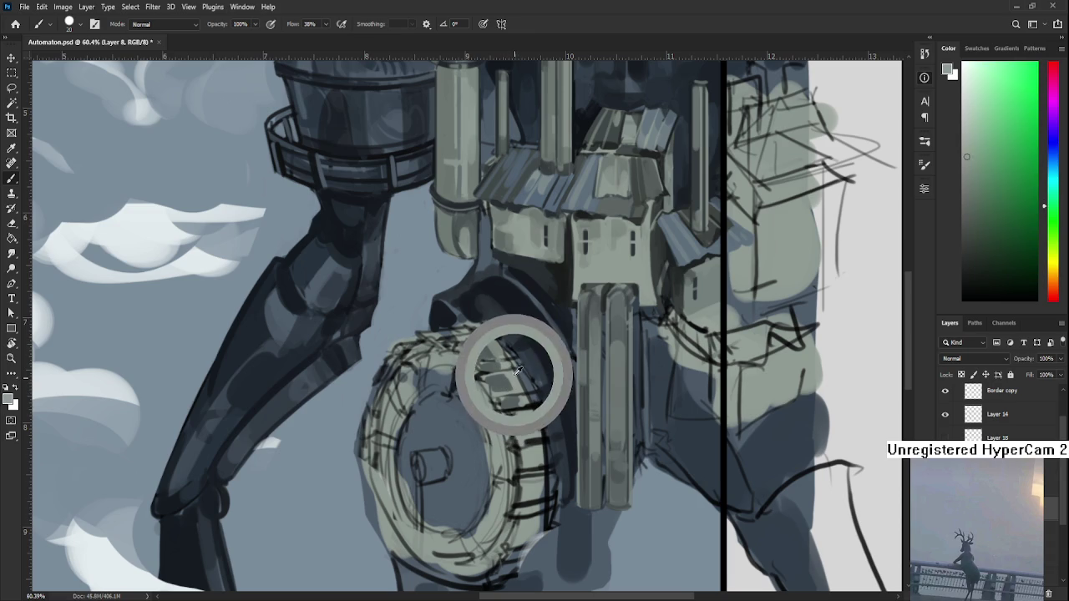
{"action": "left_click_drag", "start_coordinate": [510, 355], "coordinate": [505, 370]}
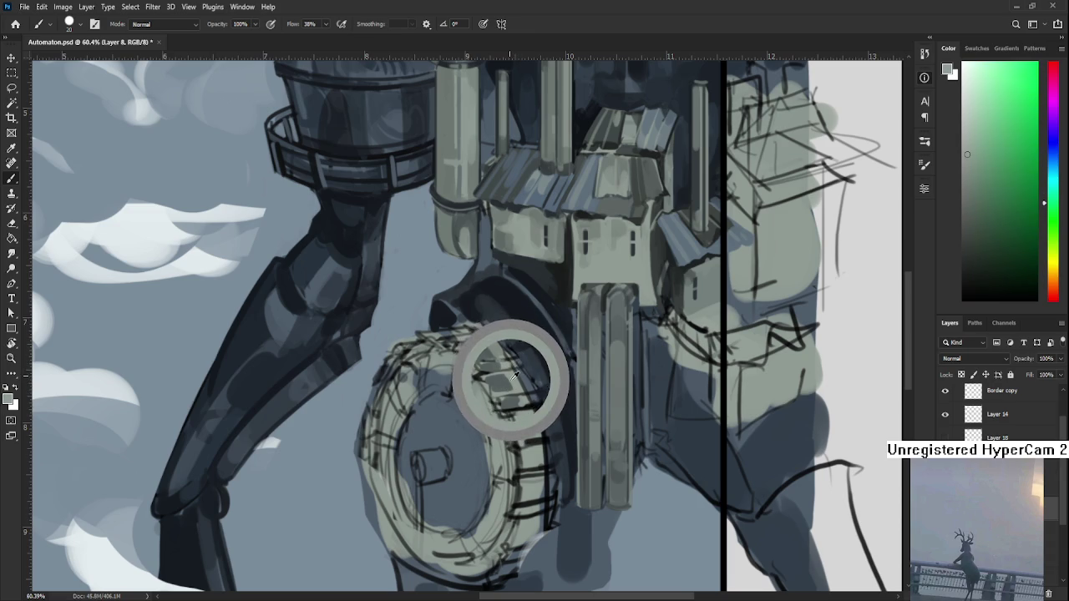
Paint tread shading, a lighter block and small teal tread marks along the rim
{"action": "left_click", "coordinate": [482, 375], "text": "alt"}
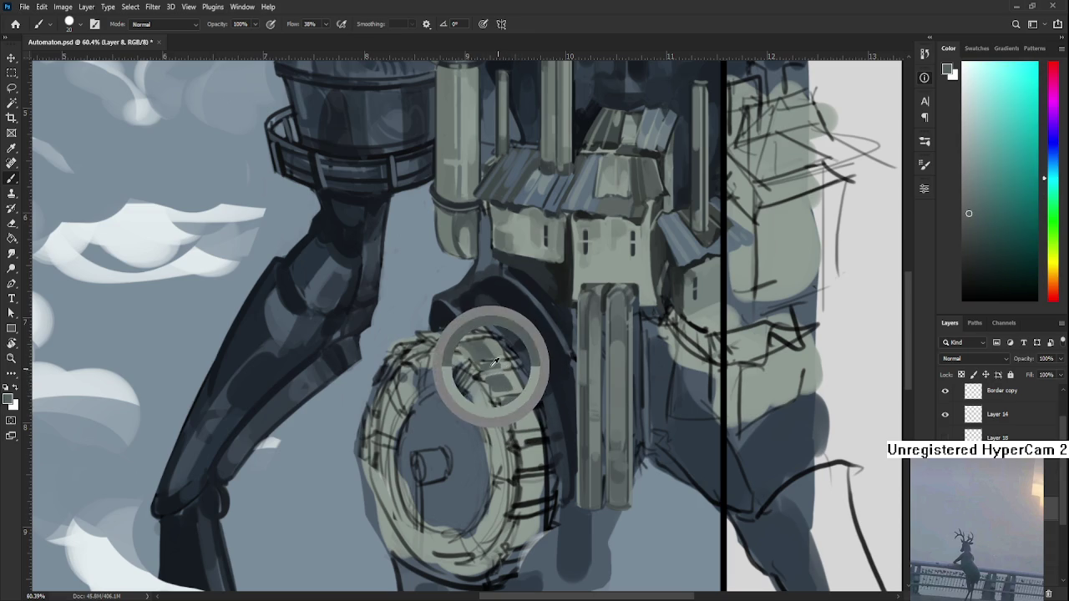
{"action": "left_click", "coordinate": [493, 365], "text": "alt"}
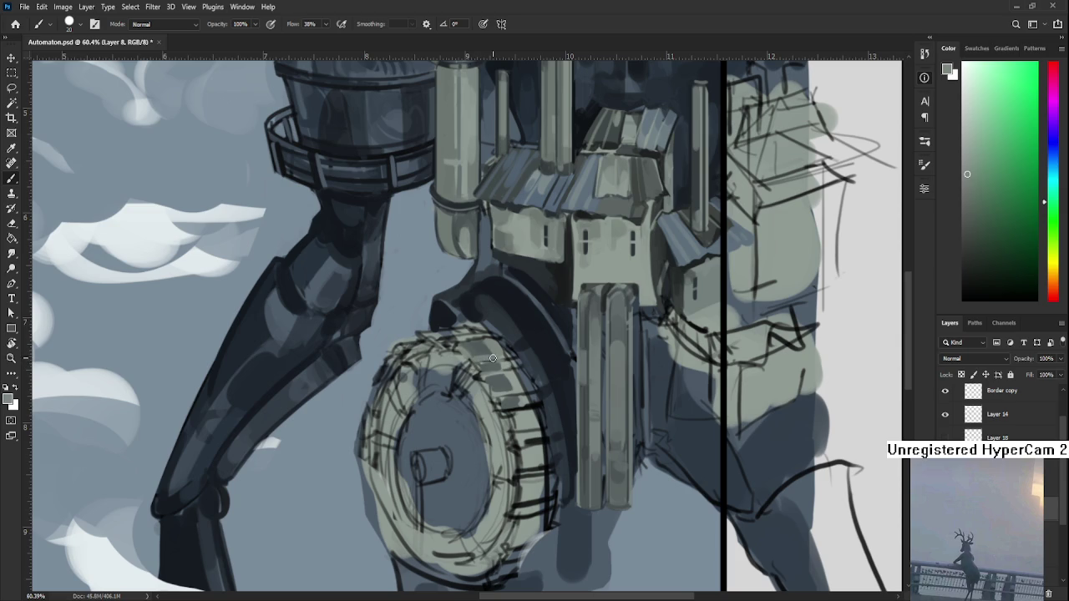
{"action": "left_click_drag", "start_coordinate": [476, 347], "coordinate": [467, 354]}
{"action": "left_click", "coordinate": [467, 354], "text": "alt"}
{"action": "left_click", "coordinate": [467, 354], "text": "alt"}
{"action": "left_click_drag", "start_coordinate": [470, 353], "coordinate": [461, 358]}
{"action": "left_click", "coordinate": [465, 349], "text": "alt"}
{"action": "left_click", "coordinate": [481, 347], "text": "alt"}
{"action": "left_click", "coordinate": [482, 348], "text": "alt"}
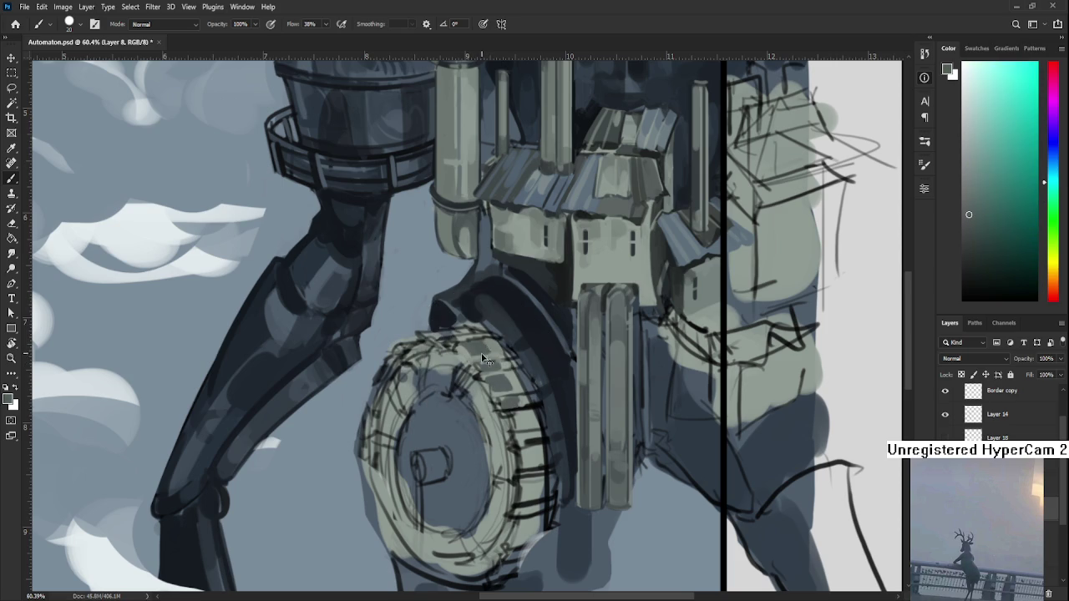
{"action": "left_click", "coordinate": [480, 348], "text": "alt"}
{"action": "left_click", "coordinate": [483, 356], "text": "alt"}
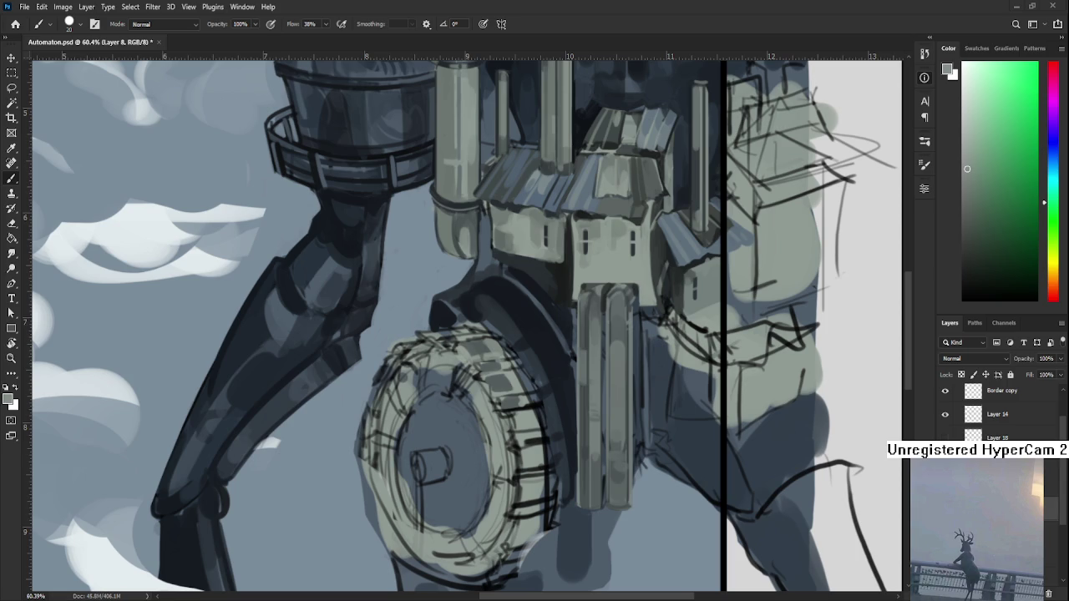
Paint another rim stroke and dab light grey-green tread blocks onto it
{"action": "scroll", "coordinate": [481, 450], "scroll_direction": "down", "scroll_amount": 1}
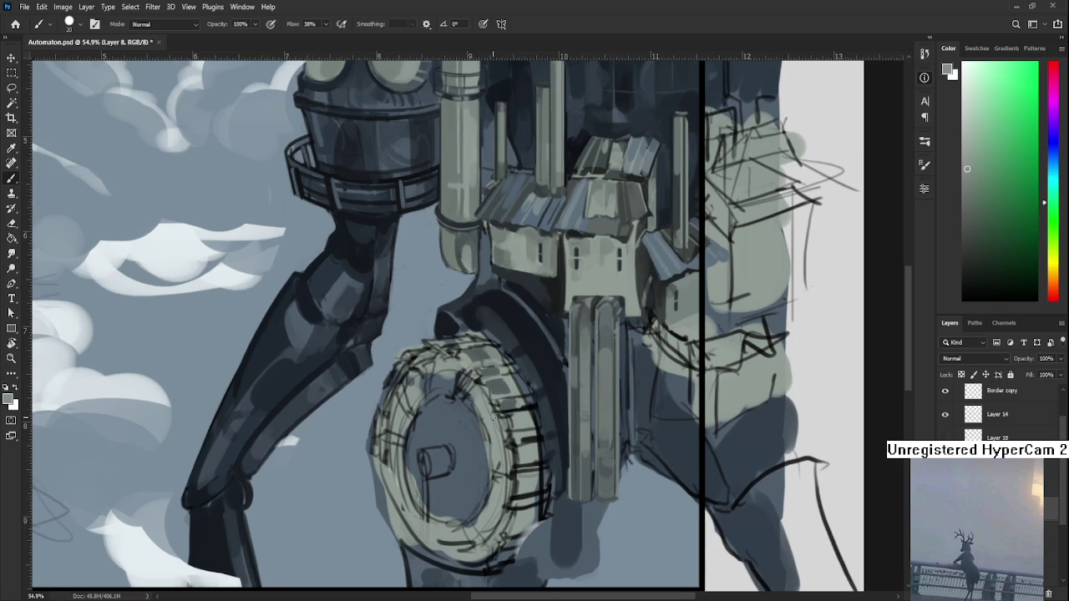
{"action": "left_click", "coordinate": [473, 353], "text": "alt"}
{"action": "left_click_drag", "start_coordinate": [473, 354], "coordinate": [461, 357]}
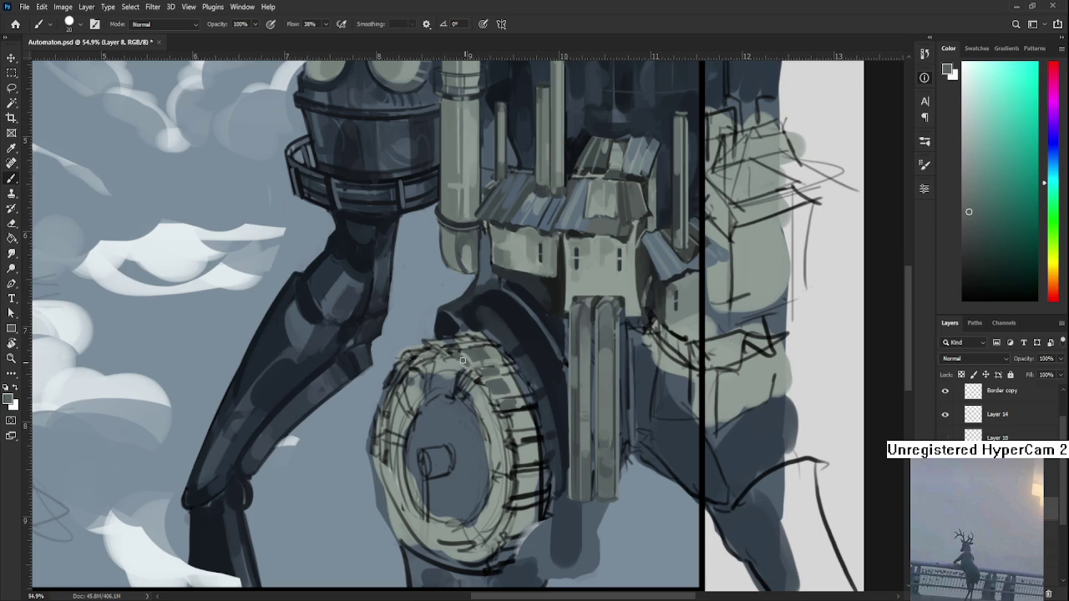
{"action": "left_click", "coordinate": [466, 360], "text": "alt"}
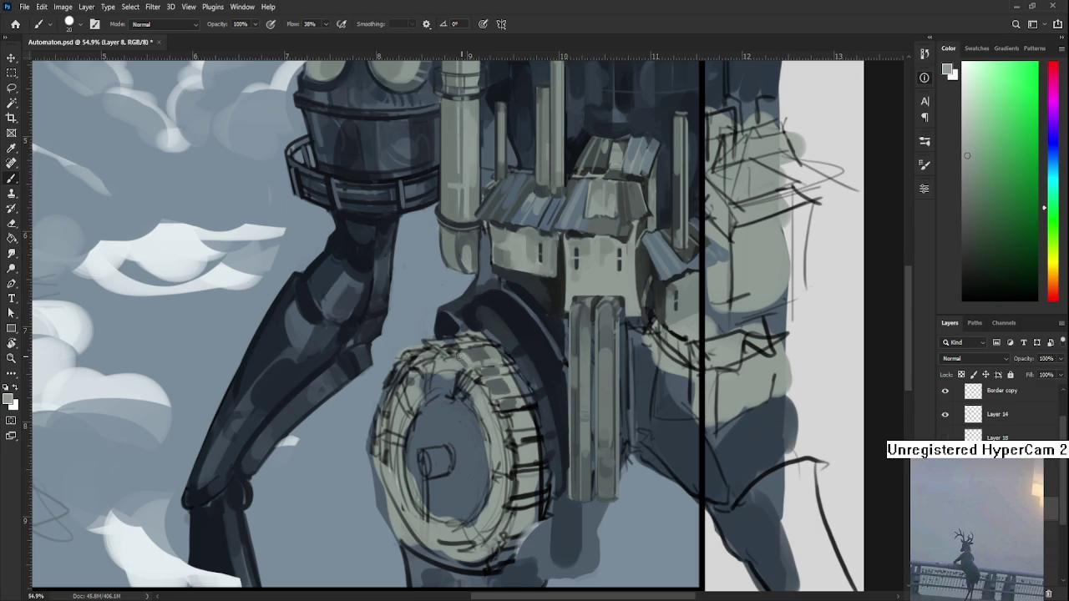
{"action": "left_click", "coordinate": [478, 357], "text": "alt"}
{"action": "left_click", "coordinate": [455, 354], "text": "alt"}
{"action": "left_click", "coordinate": [459, 358], "text": "alt"}
{"action": "left_click", "coordinate": [465, 358], "text": "alt"}
{"action": "left_click", "coordinate": [465, 358], "text": "alt"}
Dab darker shading between the tread blocks and add small new tread blocks
{"action": "left_click", "coordinate": [481, 349], "text": "alt"}
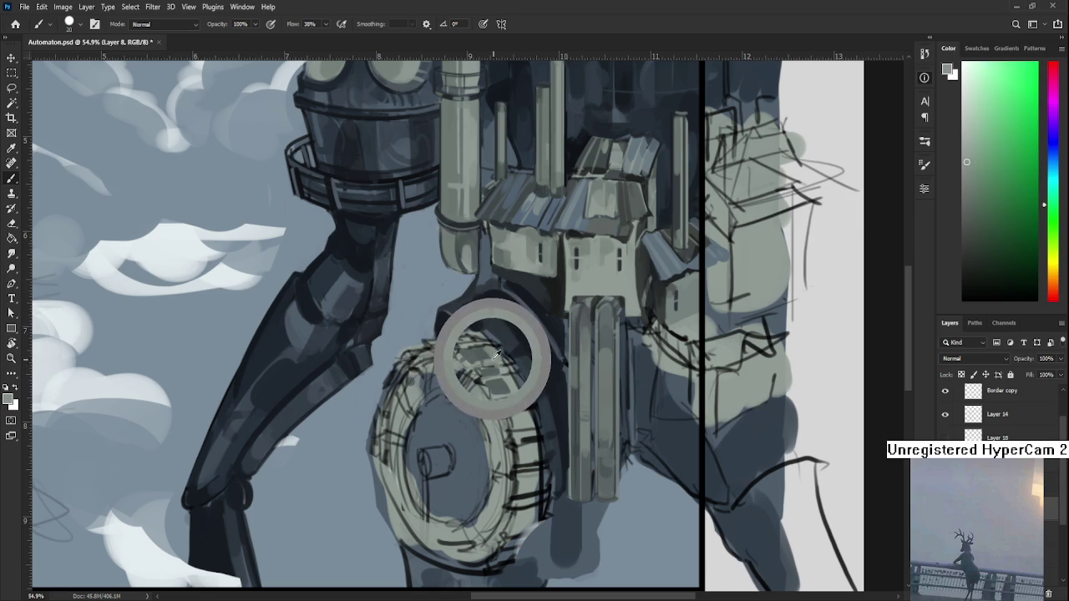
{"action": "left_click", "coordinate": [483, 348], "text": "alt"}
{"action": "left_click", "coordinate": [491, 344], "text": "alt"}
{"action": "left_click", "coordinate": [490, 345], "text": "alt"}
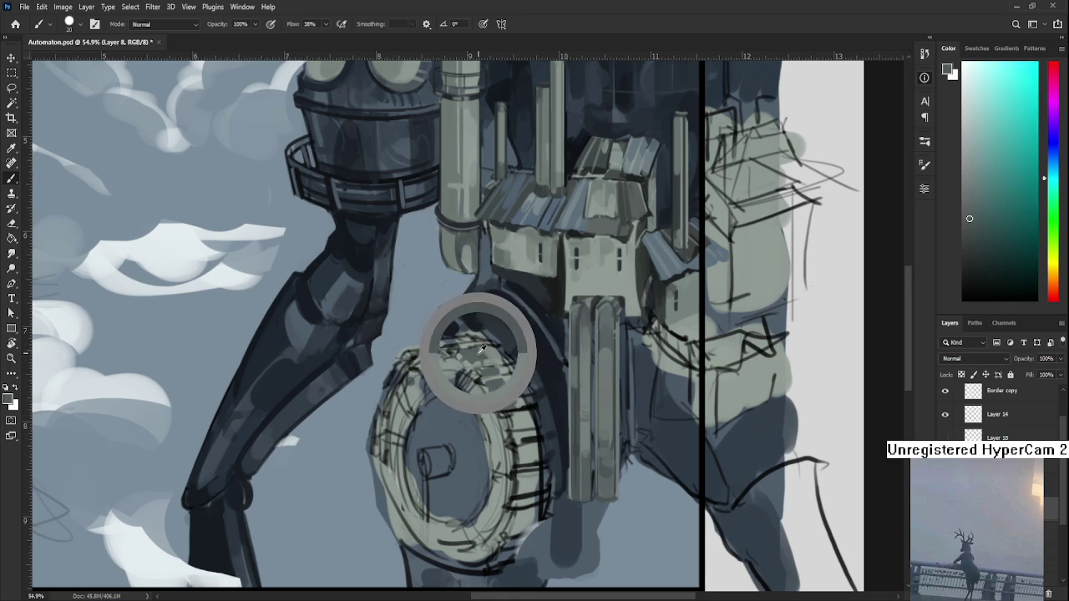
{"action": "left_click", "coordinate": [492, 348], "text": "alt"}
{"action": "left_click", "coordinate": [488, 352], "text": "alt"}
{"action": "left_click", "coordinate": [475, 350], "text": "alt"}
{"action": "left_click", "coordinate": [480, 349], "text": "alt"}
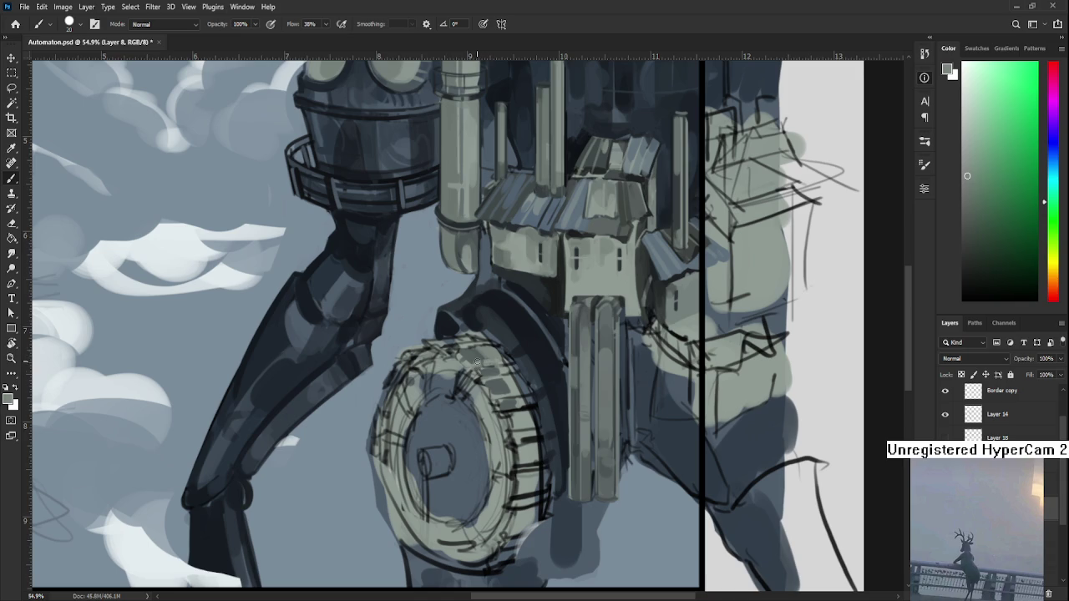
{"action": "left_click", "coordinate": [484, 350], "text": "alt"}
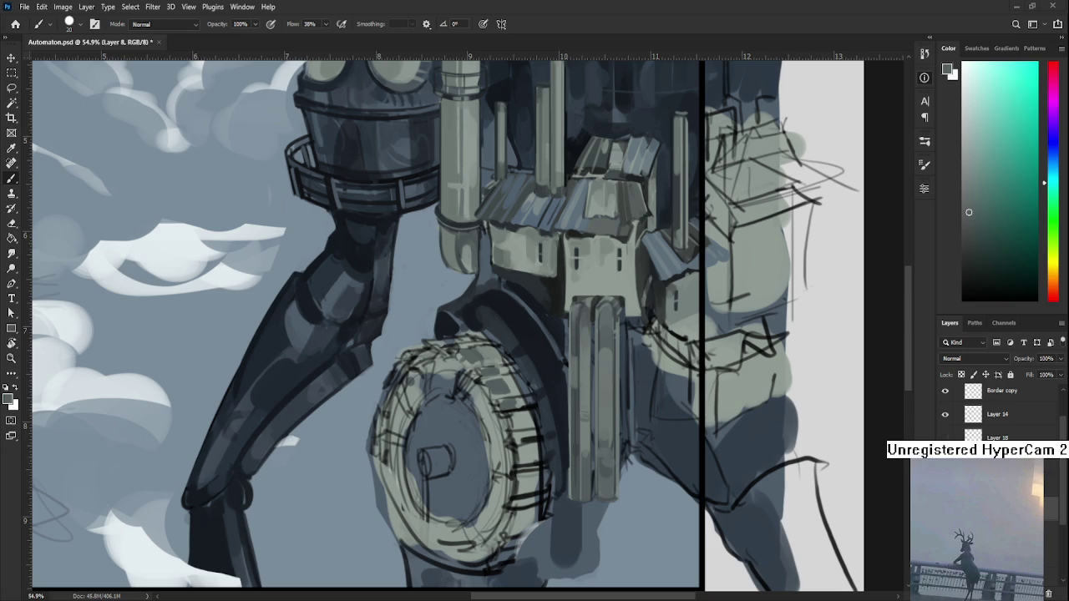
Paint a stroke across the wheel tread and add bluer grey shadow on the rim
{"action": "left_click", "coordinate": [476, 371], "text": "alt"}
{"action": "mouse_move", "coordinate": [465, 382]}
{"action": "left_mouse_down"}
{"action": "mouse_move", "coordinate": [499, 410]}
{"action": "mouse_move", "coordinate": [489, 406]}
{"action": "mouse_move", "coordinate": [508, 395]}
{"action": "left_mouse_up"}
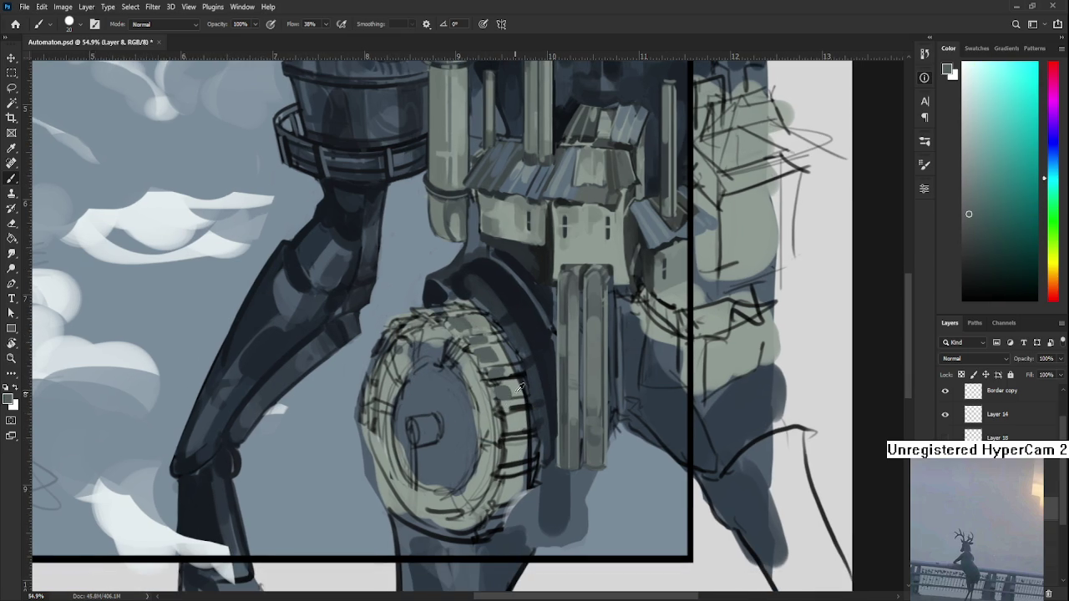
{"action": "left_click", "coordinate": [513, 387], "text": "alt"}
{"action": "left_click", "coordinate": [501, 388], "text": "alt"}
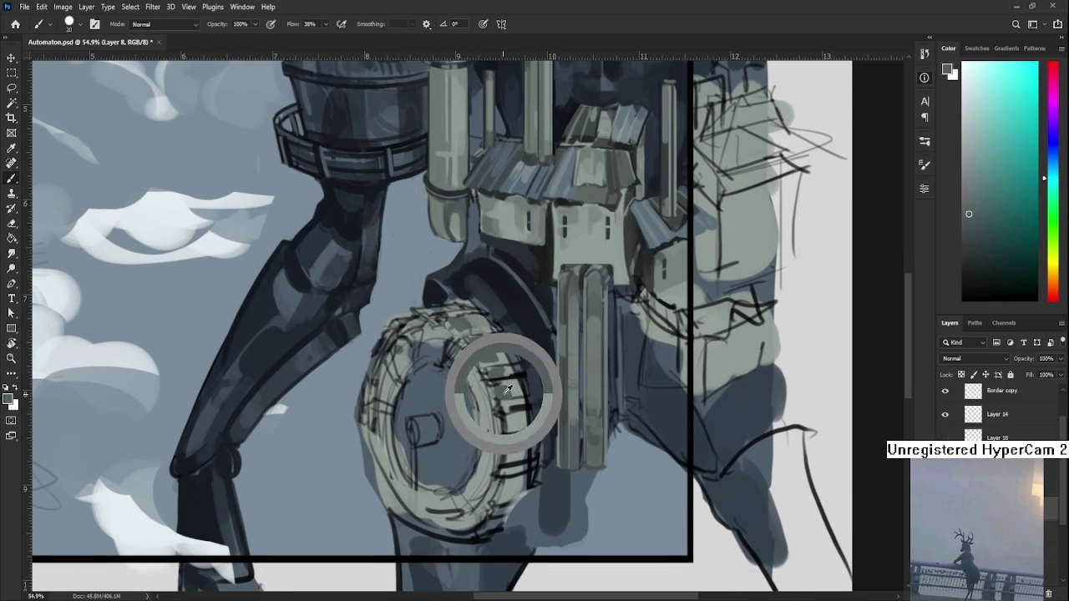
{"action": "left_click_drag", "start_coordinate": [507, 407], "coordinate": [513, 380]}
{"action": "left_click", "coordinate": [526, 373], "text": "alt"}
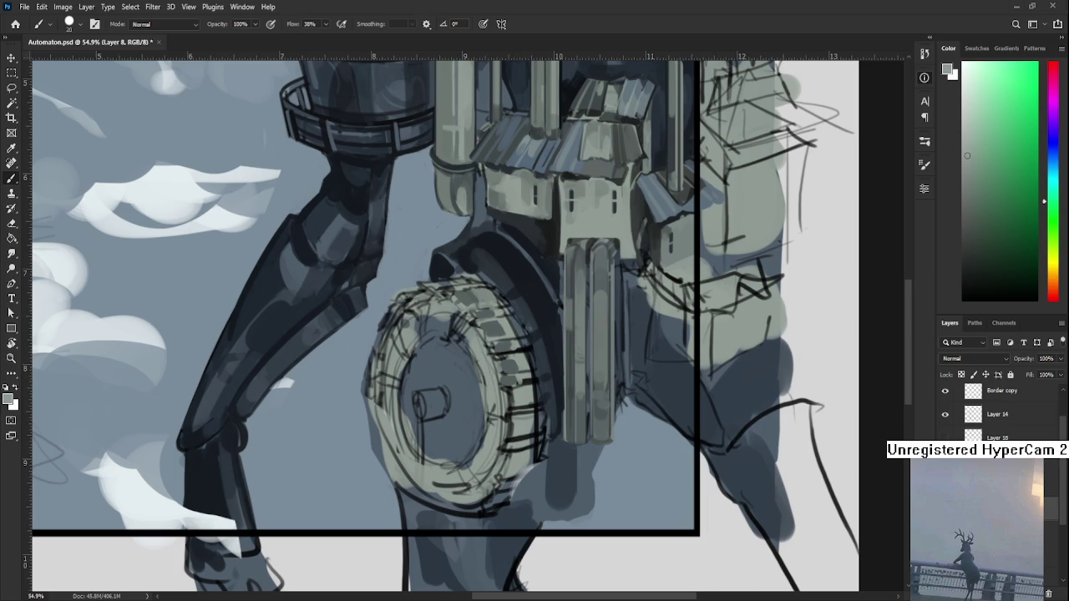
Zoom out to about 31% to see the whole framed automaton painting
{"action": "scroll", "coordinate": [490, 392], "scroll_direction": "down", "scroll_amount": 3}
{"action": "scroll", "coordinate": [490, 392], "scroll_direction": "down", "scroll_amount": 2}
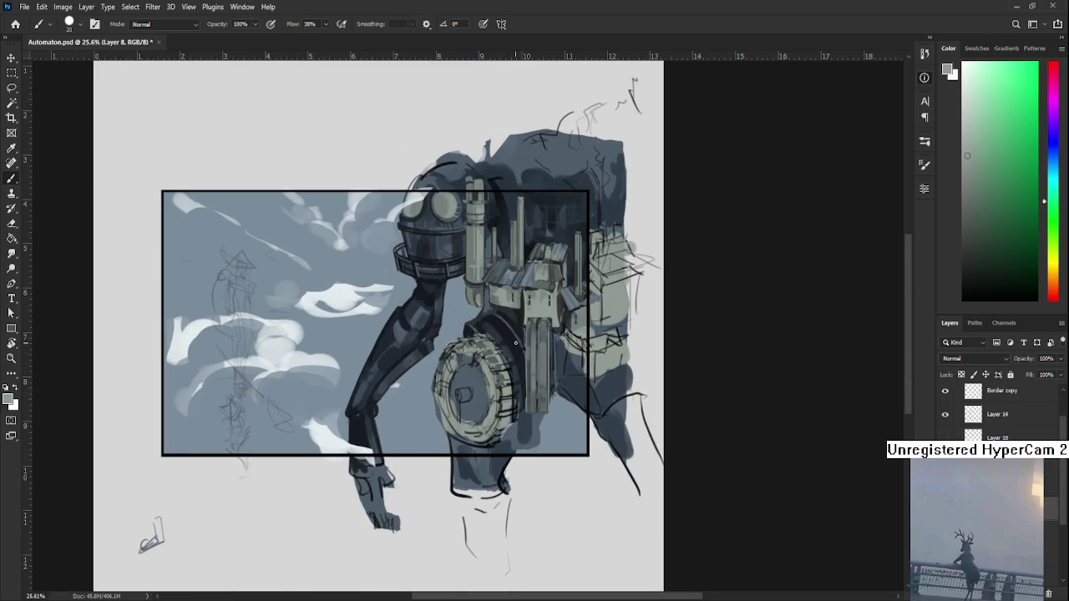
{"action": "scroll", "coordinate": [528, 341], "scroll_direction": "up", "scroll_amount": 2}
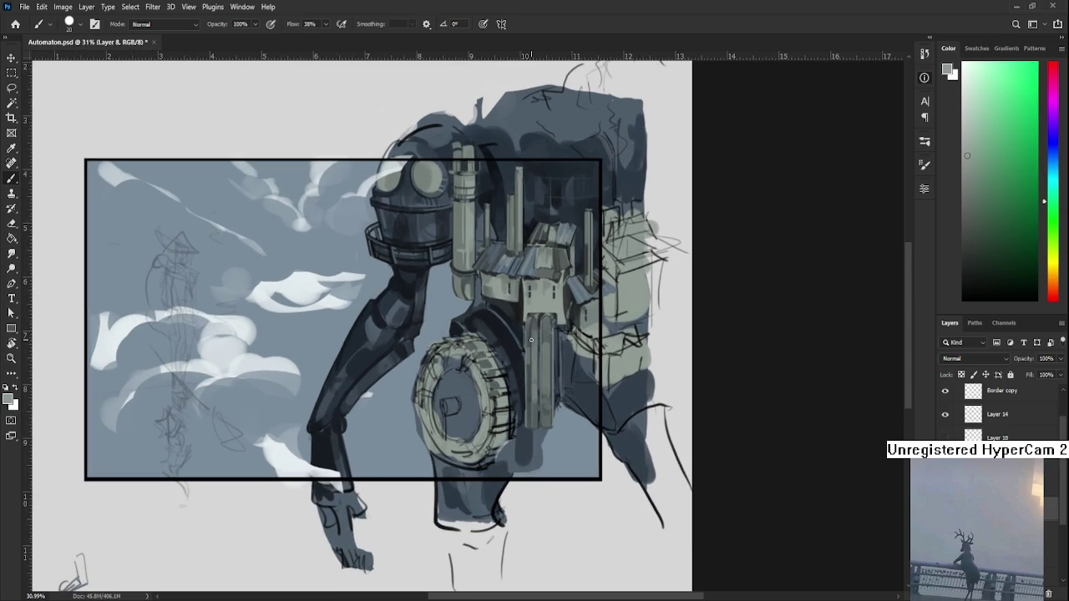
{"action": "scroll", "coordinate": [516, 375], "scroll_direction": "down", "scroll_amount": 1}
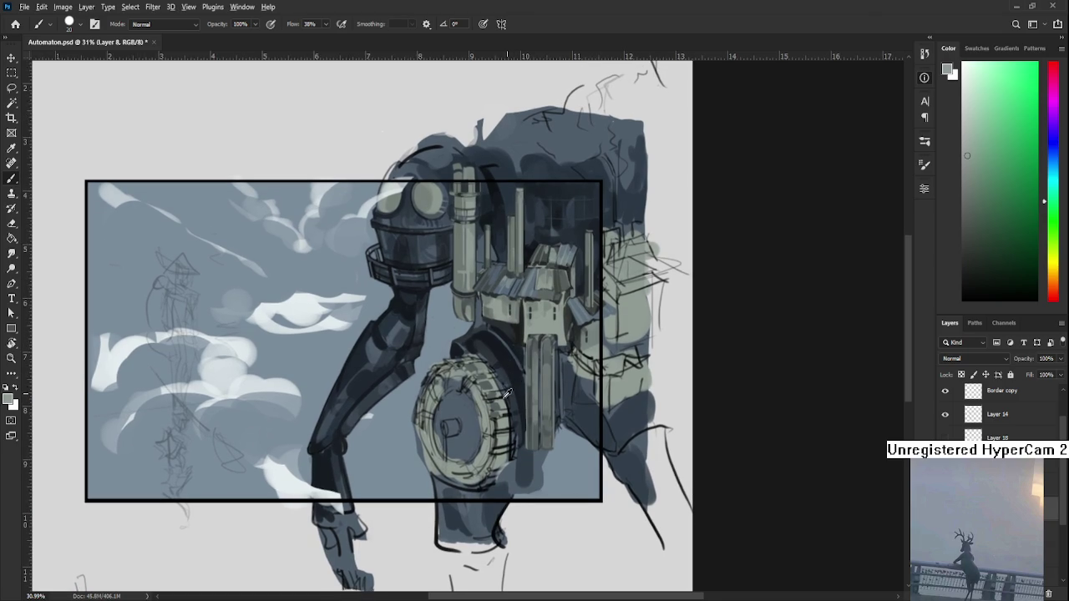
Sample a dark blue-grey from the wheel and dab it onto the rim
{"action": "left_click", "coordinate": [501, 402], "text": "alt"}
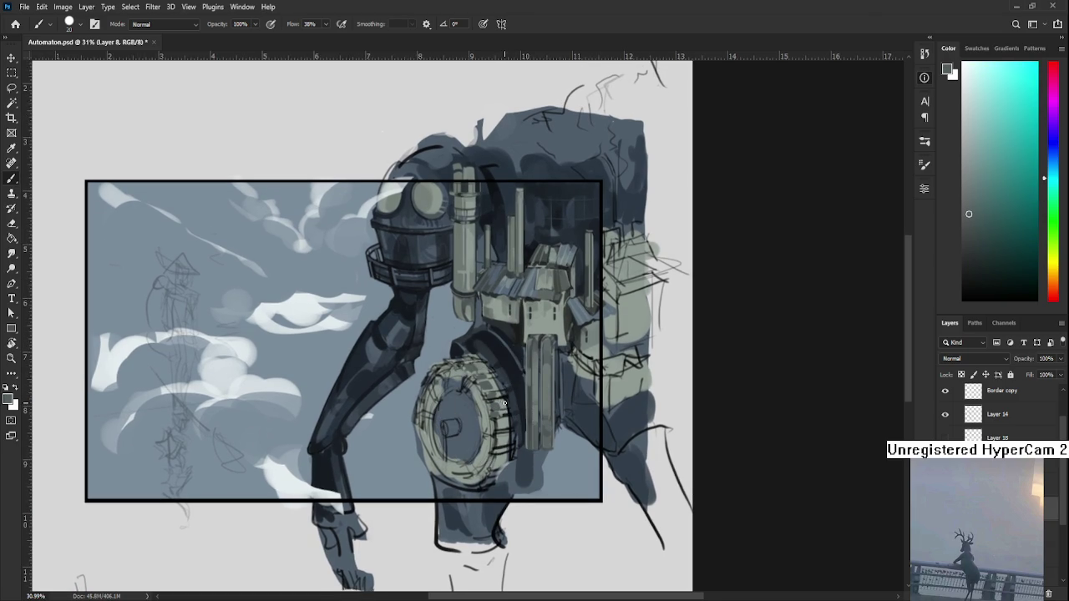
{"action": "left_click", "coordinate": [500, 414], "text": "alt"}
{"action": "left_click", "coordinate": [500, 414], "text": "alt"}
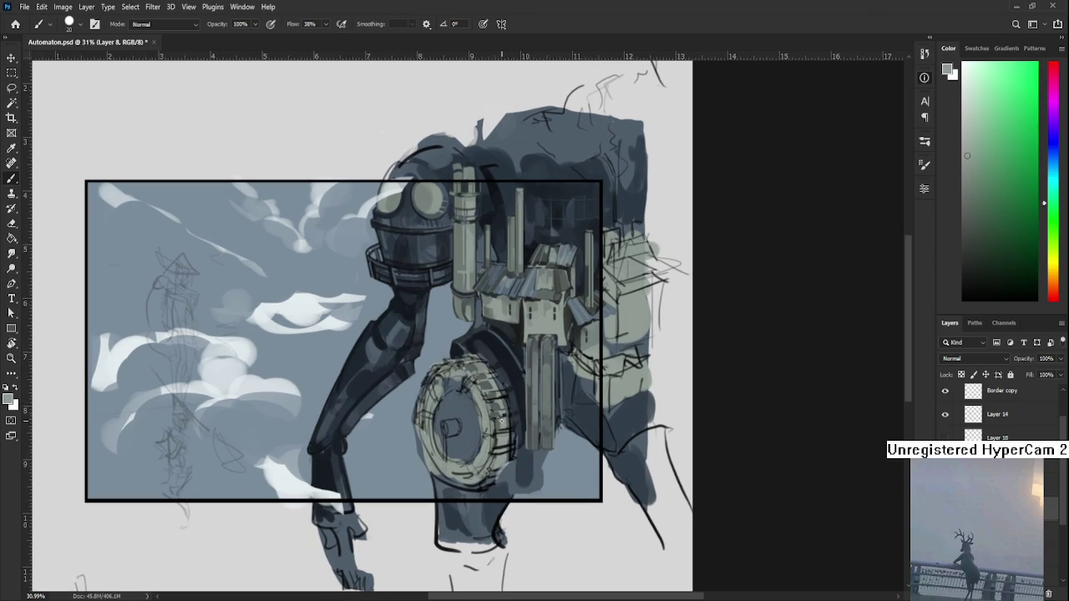
{"action": "left_click", "coordinate": [499, 409], "text": "alt"}
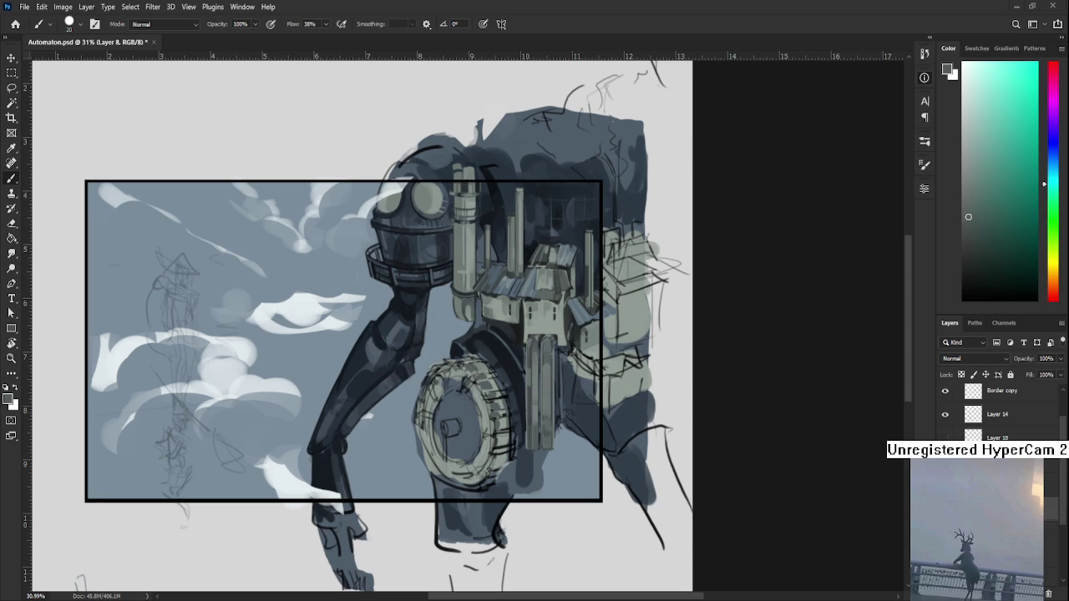
{"action": "scroll", "coordinate": [580, 416], "scroll_direction": "down", "scroll_amount": 1}
{"action": "scroll", "coordinate": [579, 416], "scroll_direction": "down", "scroll_amount": 2}
Zoom in on the wheel's right side and sample grey-green tones from it
{"action": "scroll", "coordinate": [600, 338], "scroll_direction": "up", "scroll_amount": 2}
{"action": "scroll", "coordinate": [627, 389], "scroll_direction": "up", "scroll_amount": 2}
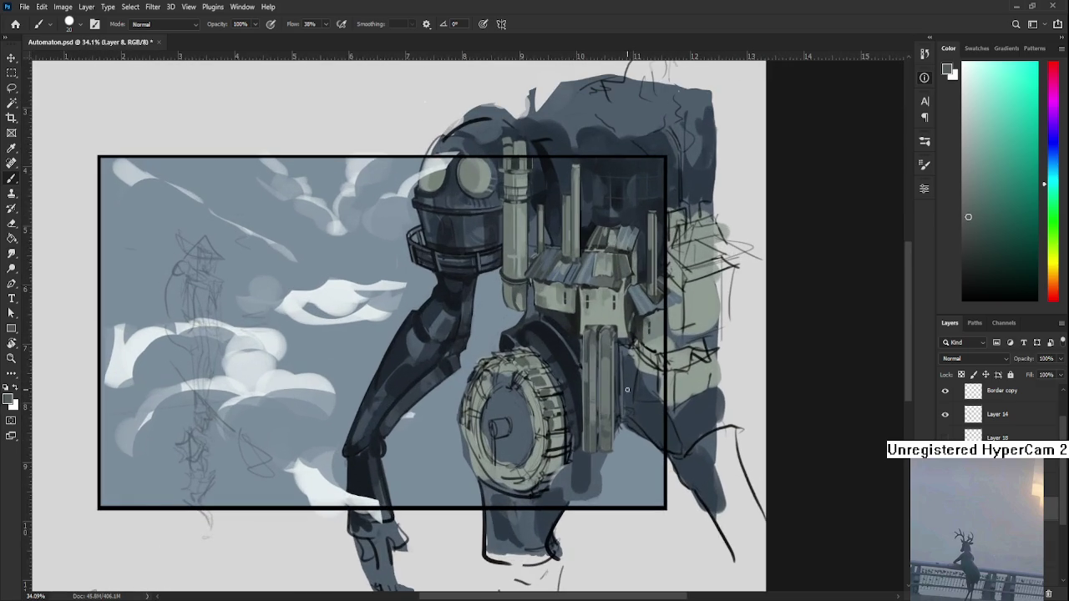
{"action": "scroll", "coordinate": [627, 389], "scroll_direction": "down", "scroll_amount": 1}
{"action": "scroll", "coordinate": [585, 392], "scroll_direction": "up", "scroll_amount": 1}
{"action": "scroll", "coordinate": [543, 401], "scroll_direction": "down", "scroll_amount": 1}
{"action": "scroll", "coordinate": [494, 409], "scroll_direction": "up", "scroll_amount": 2}
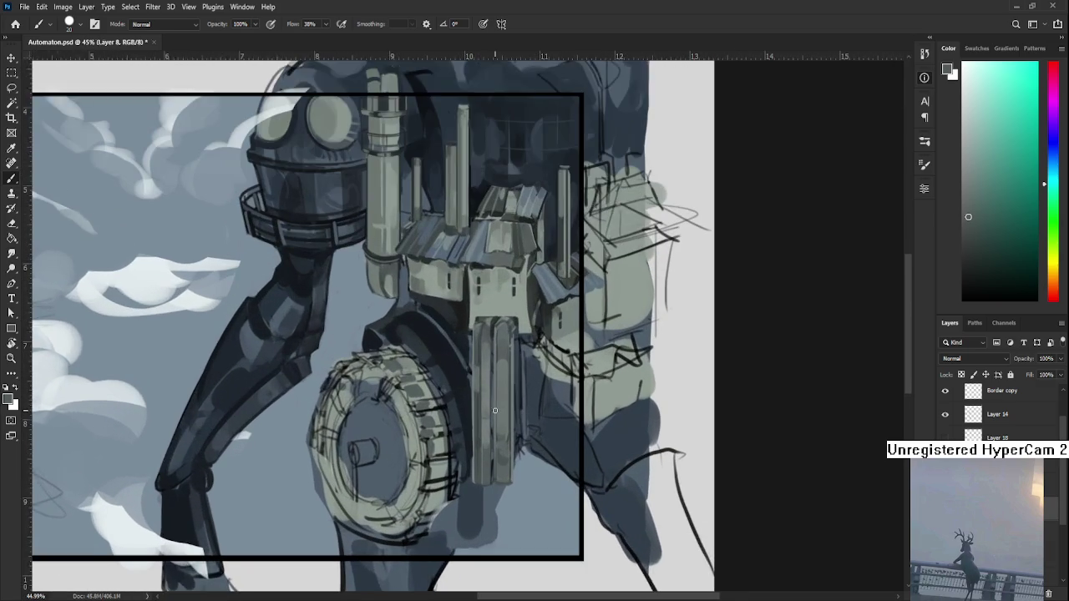
{"action": "scroll", "coordinate": [494, 410], "scroll_direction": "up", "scroll_amount": 1}
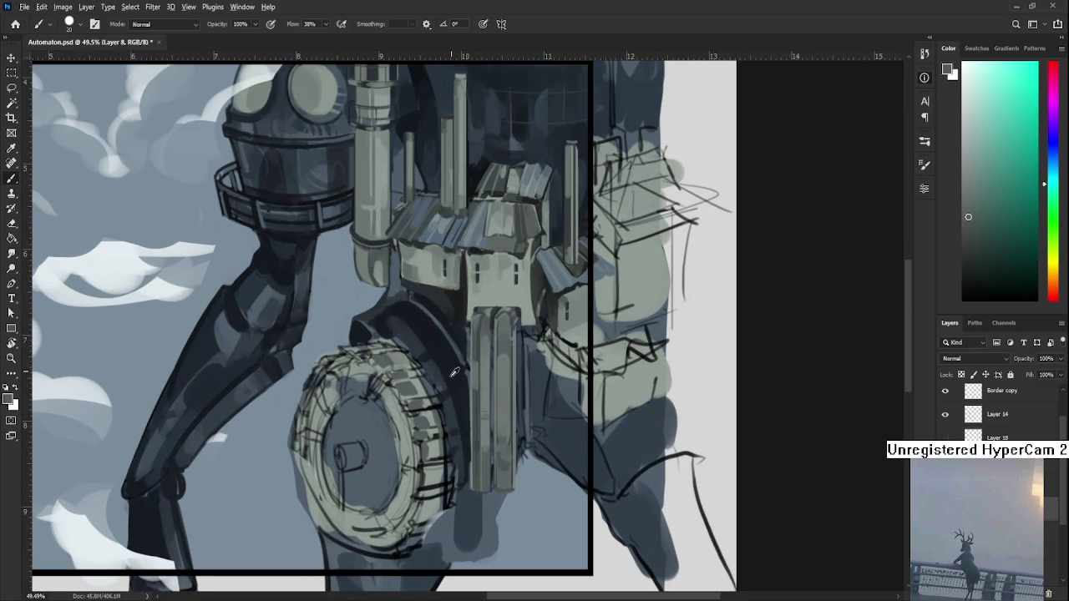
{"action": "left_click", "coordinate": [417, 393], "text": "alt"}
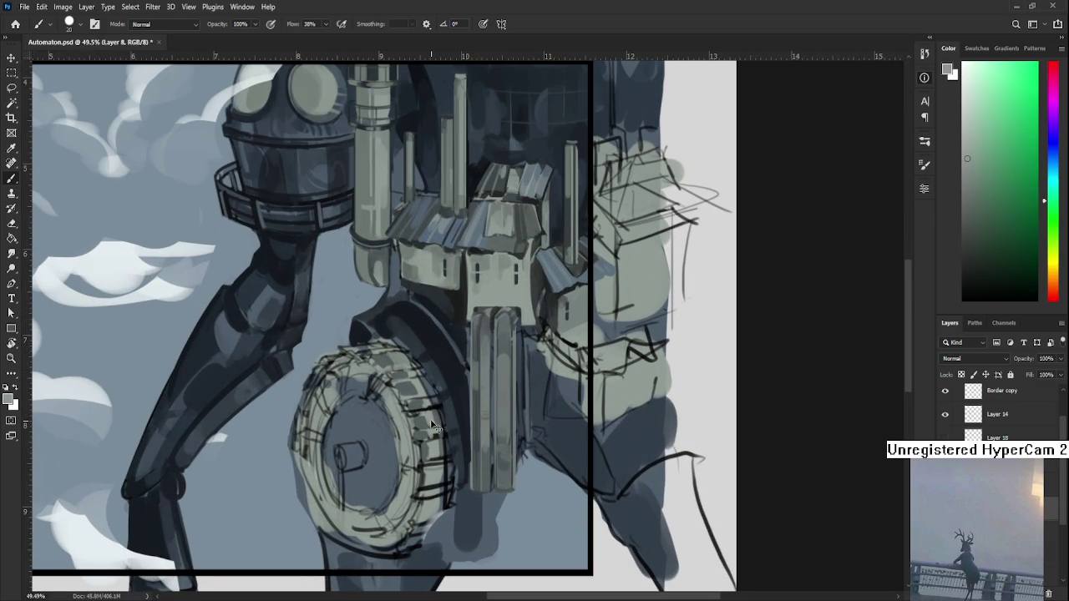
{"action": "left_click", "coordinate": [426, 415], "text": "alt"}
{"action": "mouse_move", "coordinate": [442, 398]}
{"action": "left_mouse_down"}
{"action": "mouse_move", "coordinate": [437, 563]}
{"action": "mouse_move", "coordinate": [461, 398]}
{"action": "left_mouse_up"}
Dab darker shading and new sampled tones onto the wheel's right-side rim
{"action": "left_click", "coordinate": [443, 417], "text": "alt"}
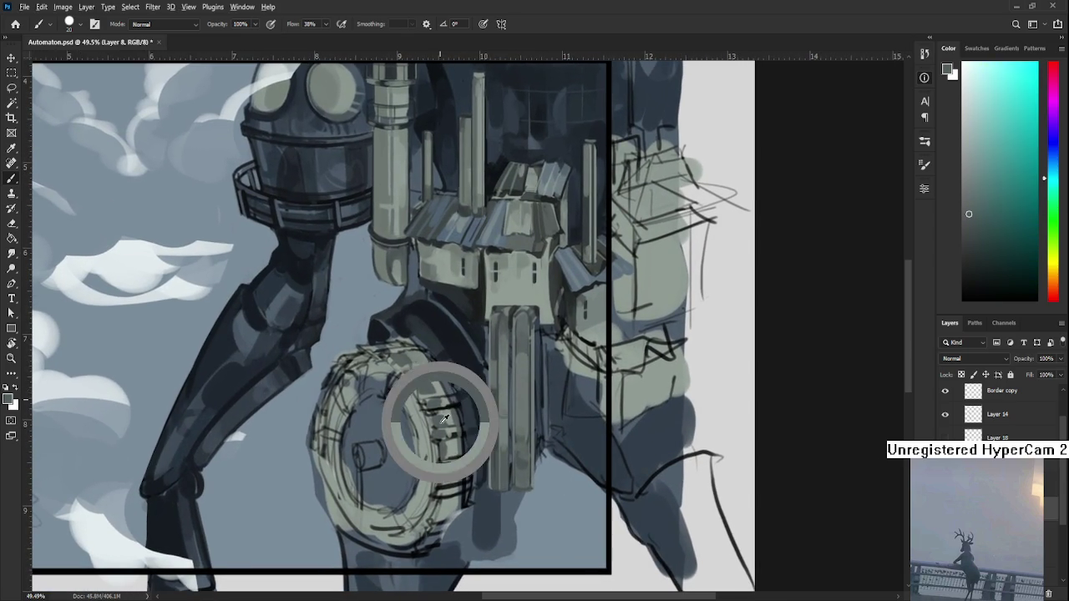
{"action": "left_click", "coordinate": [445, 416], "text": "alt"}
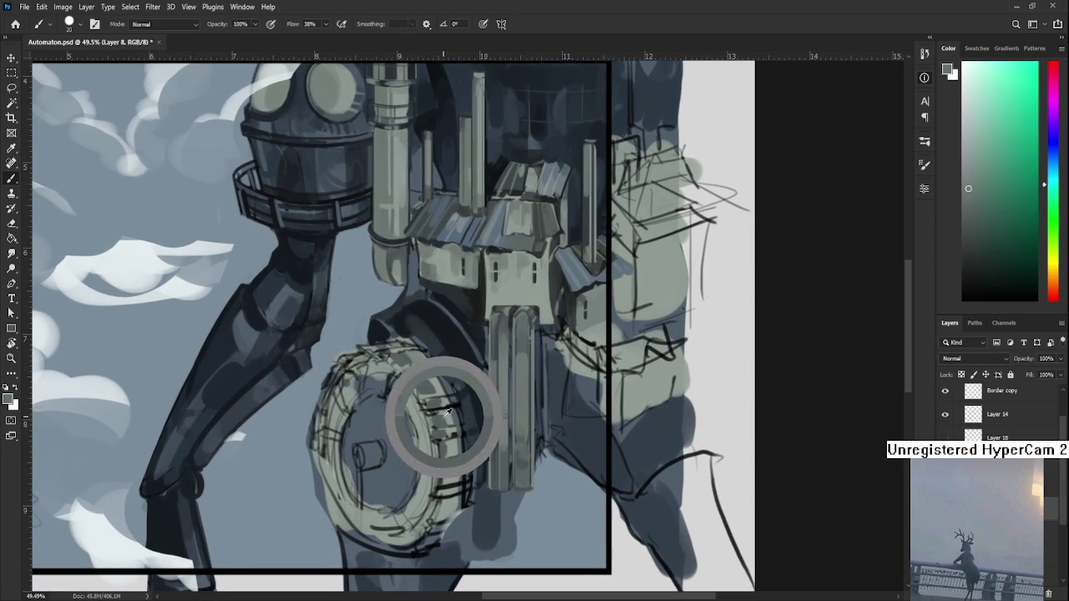
{"action": "left_click", "coordinate": [446, 410], "text": "alt"}
{"action": "left_click", "coordinate": [445, 415], "text": "alt"}
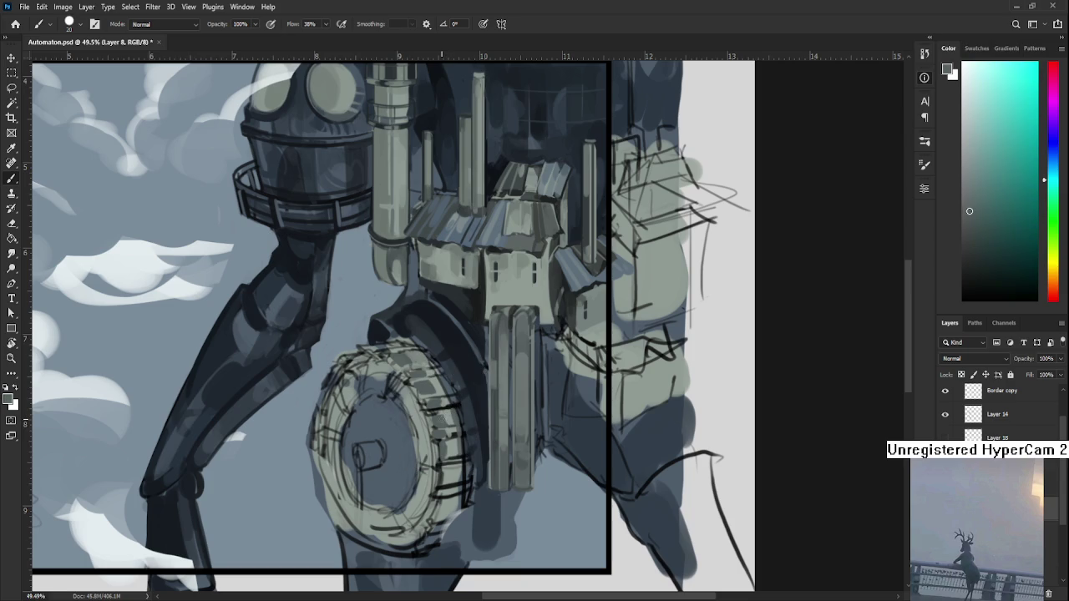
{"action": "left_click", "coordinate": [444, 415], "text": "alt"}
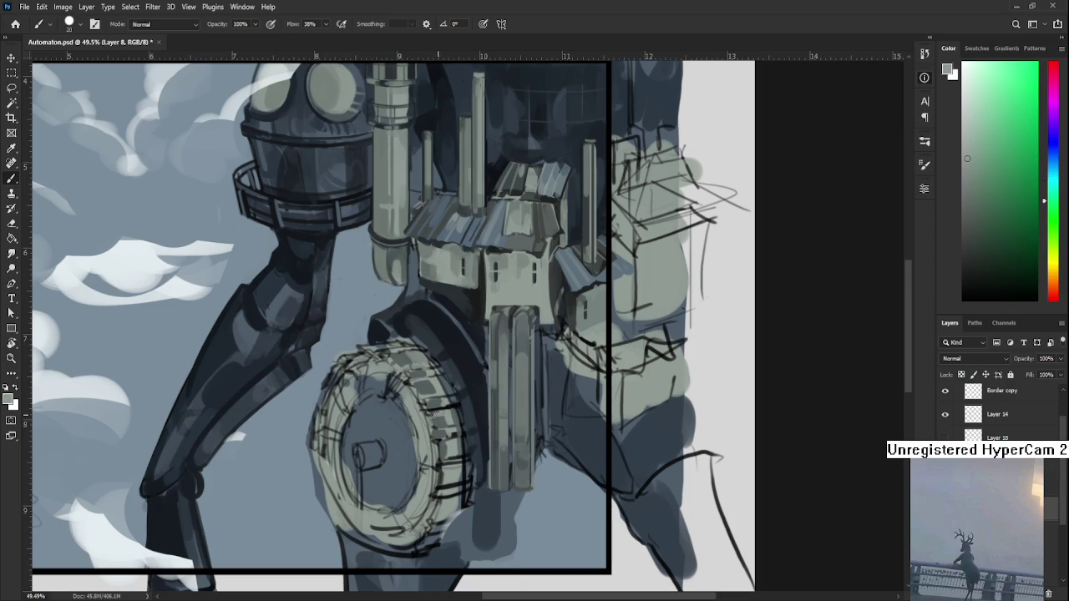
{"action": "left_click", "coordinate": [447, 422], "text": "alt"}
{"action": "left_click", "coordinate": [449, 414], "text": "alt"}
{"action": "left_click", "coordinate": [448, 417], "text": "alt"}
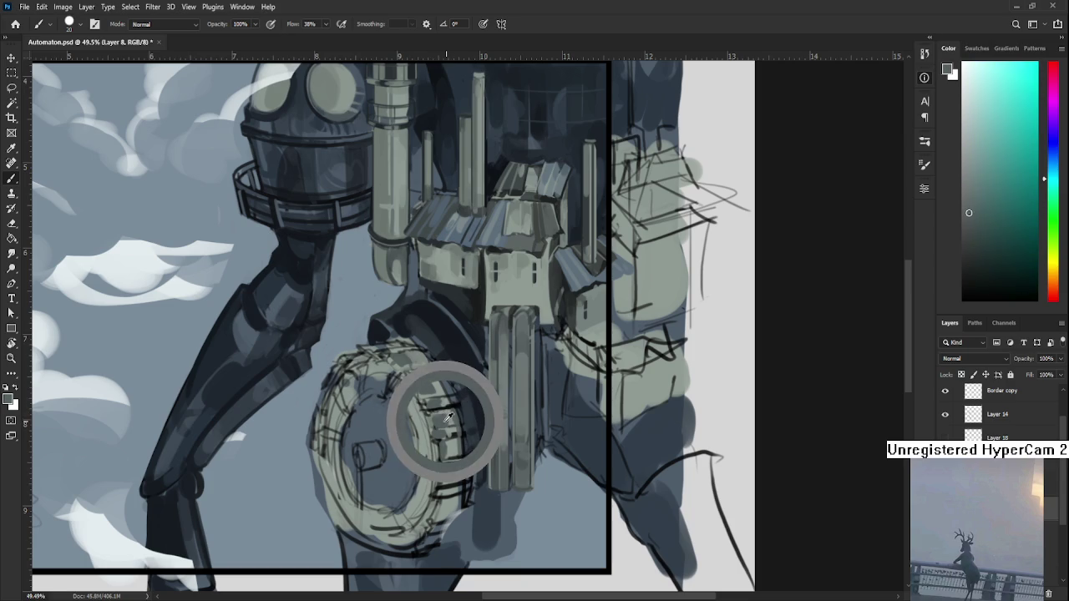
{"action": "left_click", "coordinate": [442, 414], "text": "alt"}
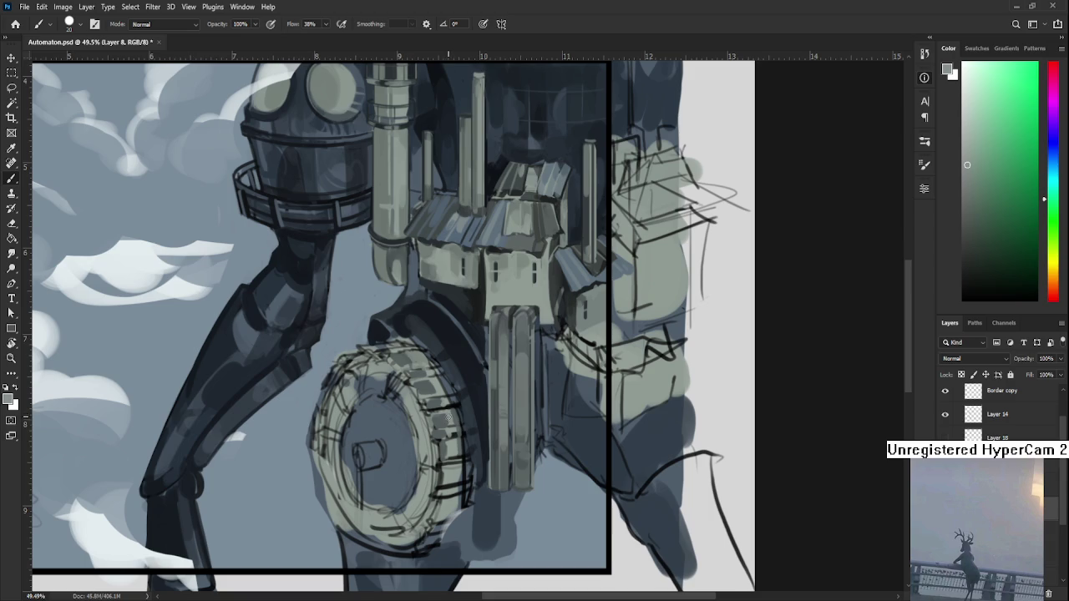
{"action": "left_click", "coordinate": [448, 413], "text": "alt"}
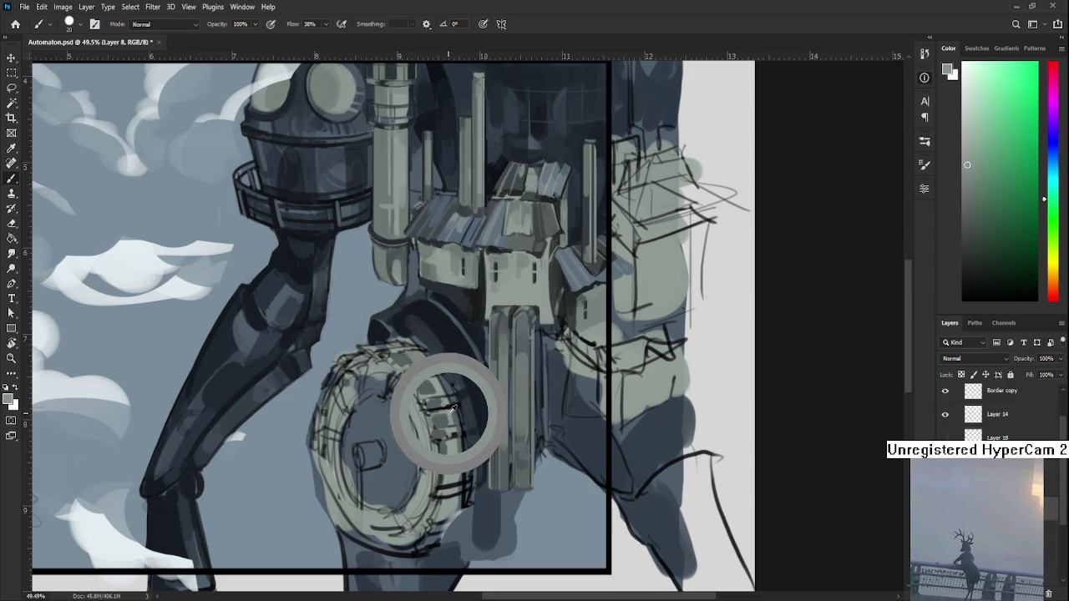
{"action": "left_click", "coordinate": [449, 414], "text": "alt"}
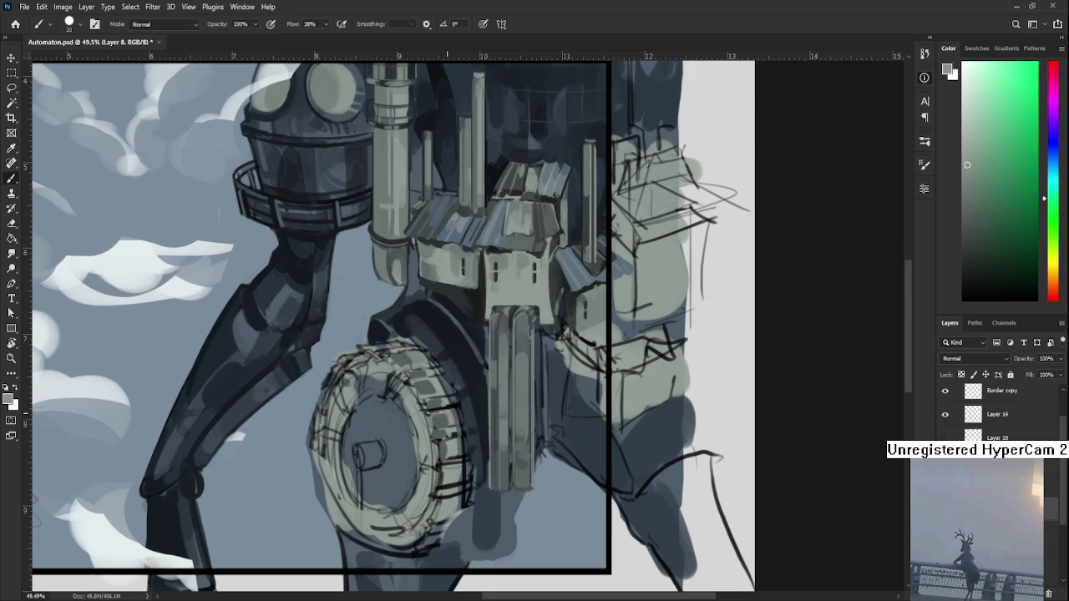
Paint dark tread strokes and marks along the wheel's right side
{"action": "scroll", "coordinate": [447, 417], "scroll_direction": "down", "scroll_amount": 2}
{"action": "left_click_drag", "start_coordinate": [446, 416], "coordinate": [449, 404]}
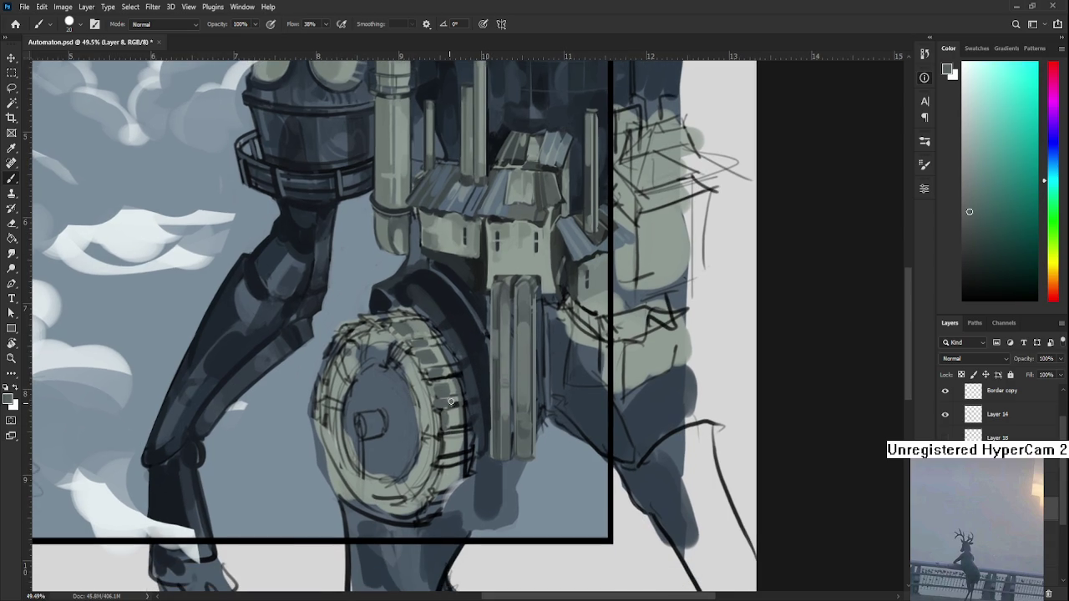
{"action": "left_click", "coordinate": [453, 404], "text": "alt"}
{"action": "left_click", "coordinate": [447, 415], "text": "alt"}
{"action": "left_click_drag", "start_coordinate": [442, 437], "coordinate": [452, 458]}
{"action": "left_click_drag", "start_coordinate": [454, 441], "coordinate": [467, 443]}
{"action": "left_click", "coordinate": [449, 414], "text": "alt"}
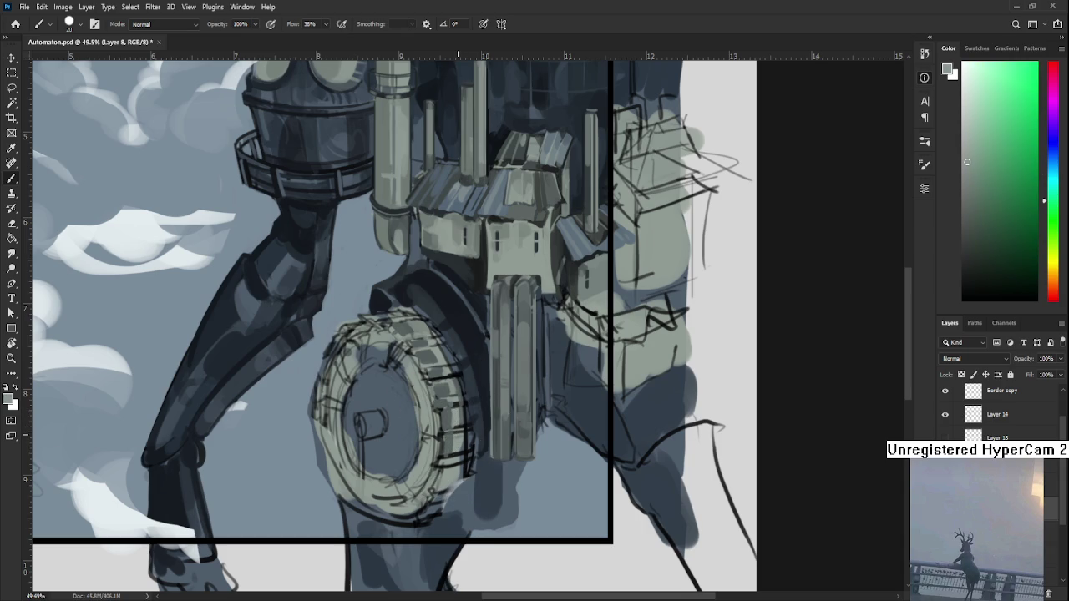
{"action": "scroll", "coordinate": [539, 383], "scroll_direction": "down", "scroll_amount": 5}
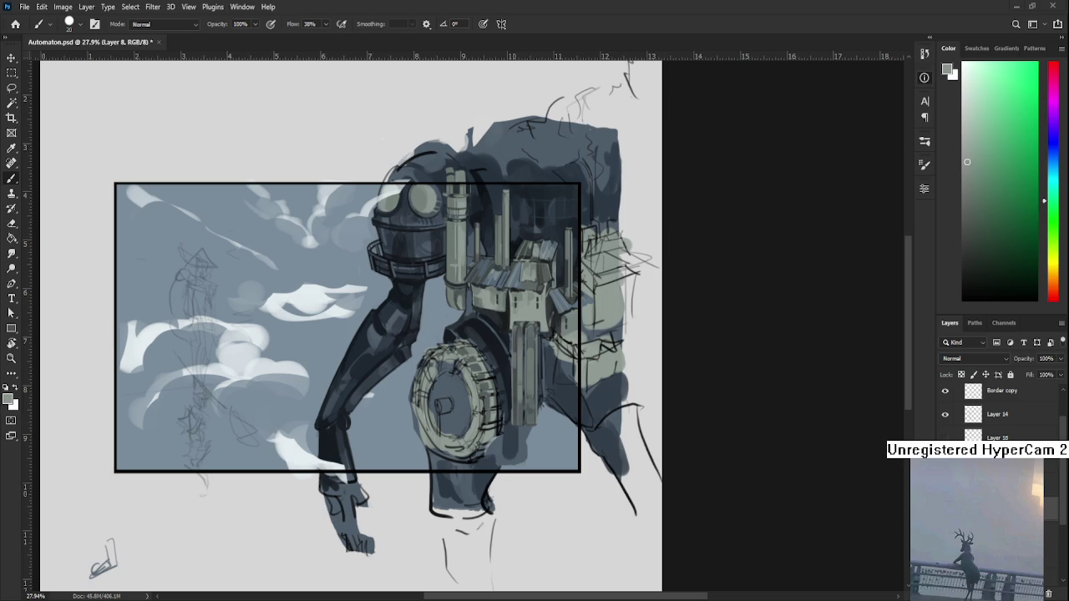
{"action": "scroll", "coordinate": [485, 496], "scroll_direction": "up", "scroll_amount": 2}
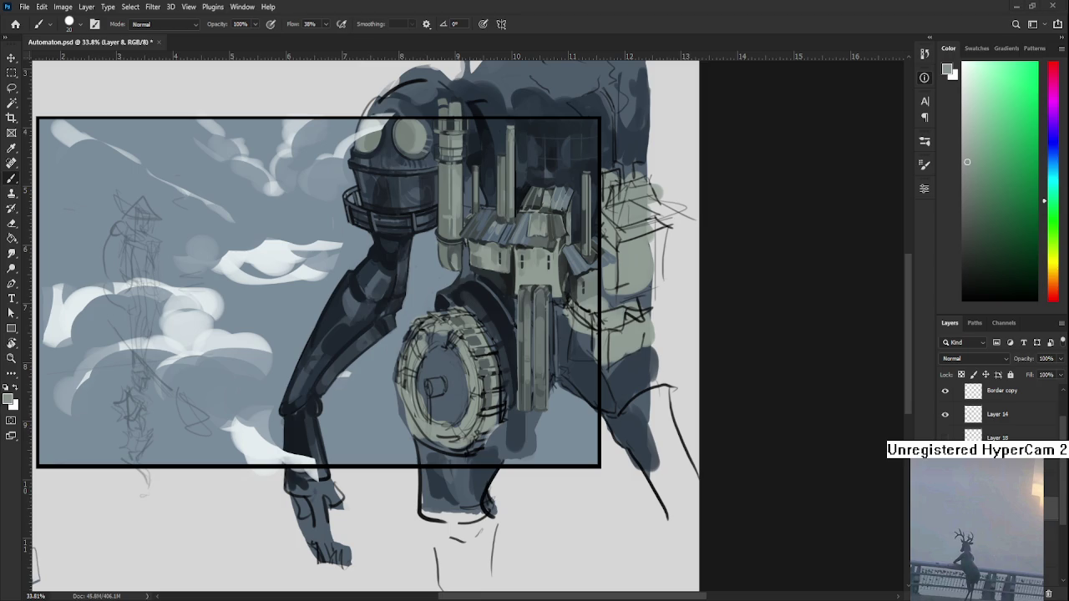
{"action": "scroll", "coordinate": [481, 399], "scroll_direction": "up", "scroll_amount": 2}
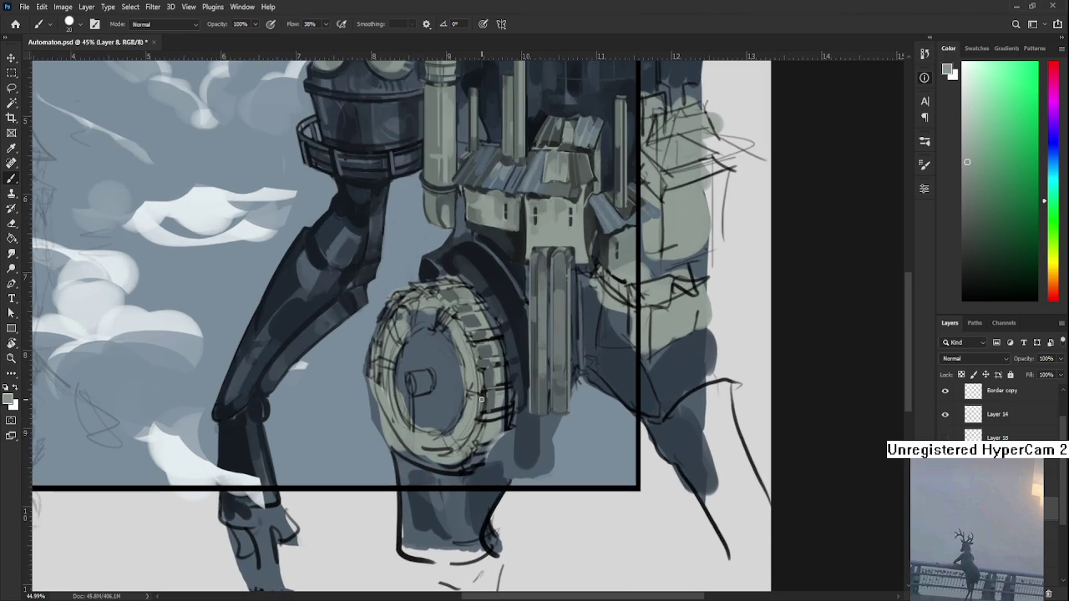
Sample a series of wheel tones around the lower-right rim
{"action": "left_click", "coordinate": [495, 396], "text": "alt"}
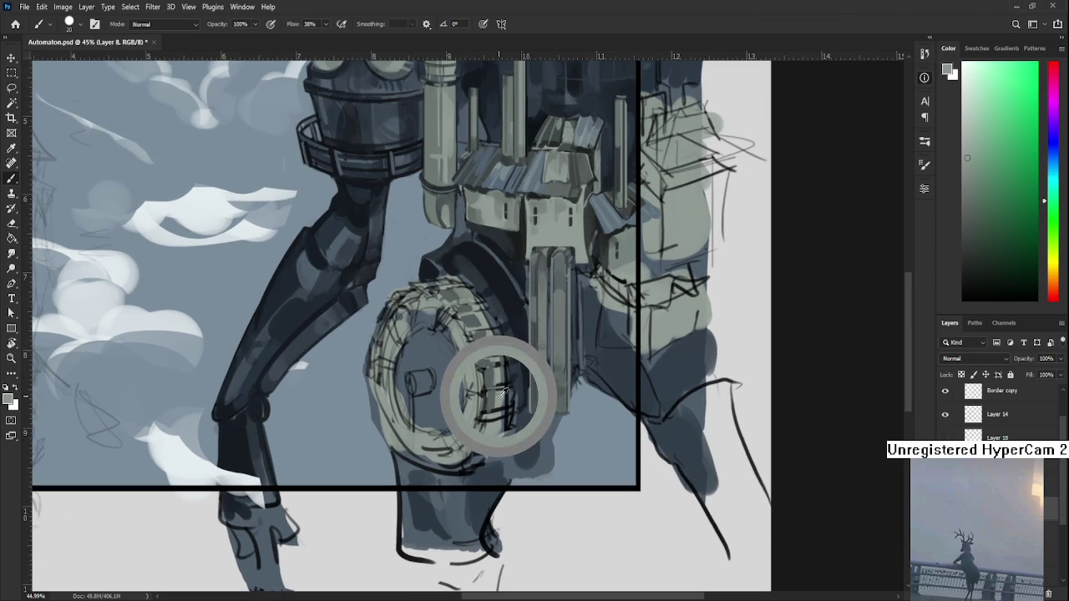
{"action": "left_click", "coordinate": [484, 402], "text": "alt"}
{"action": "left_click", "coordinate": [488, 412], "text": "alt"}
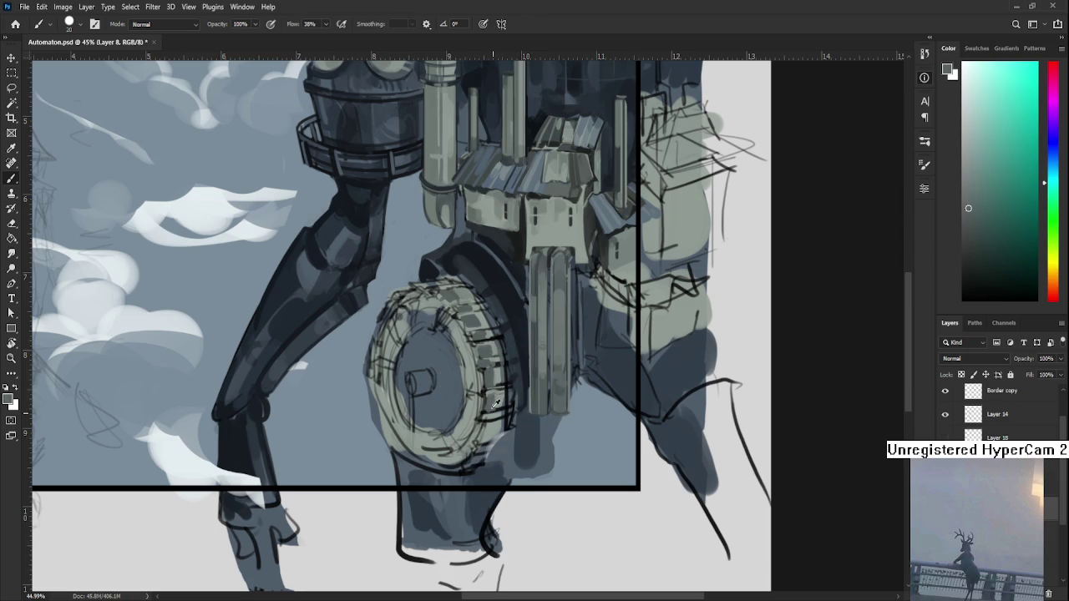
{"action": "left_click", "coordinate": [503, 407], "text": "alt"}
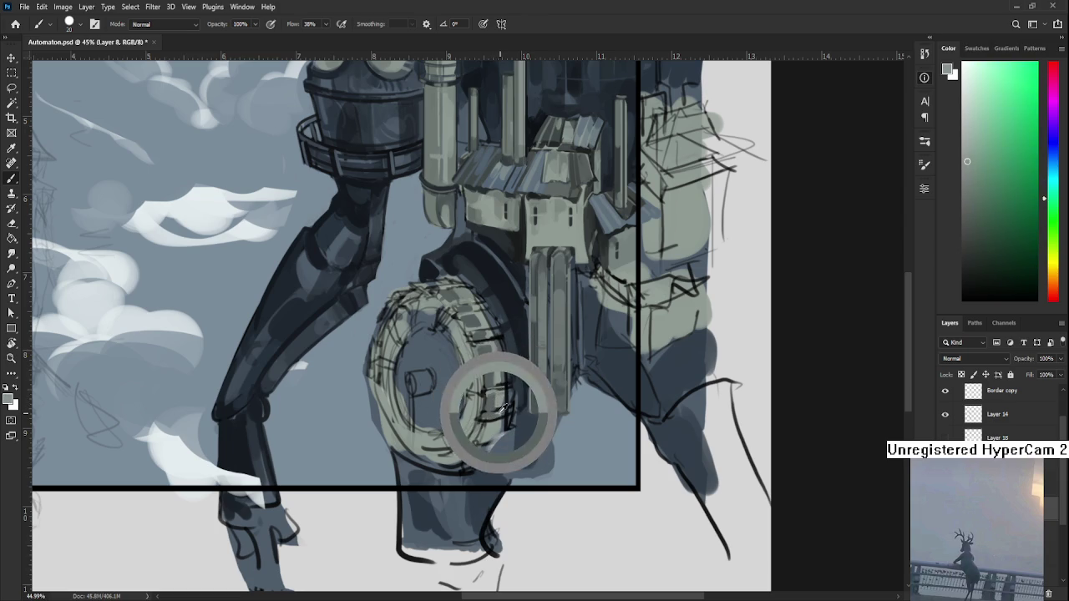
{"action": "left_click", "coordinate": [498, 411], "text": "alt"}
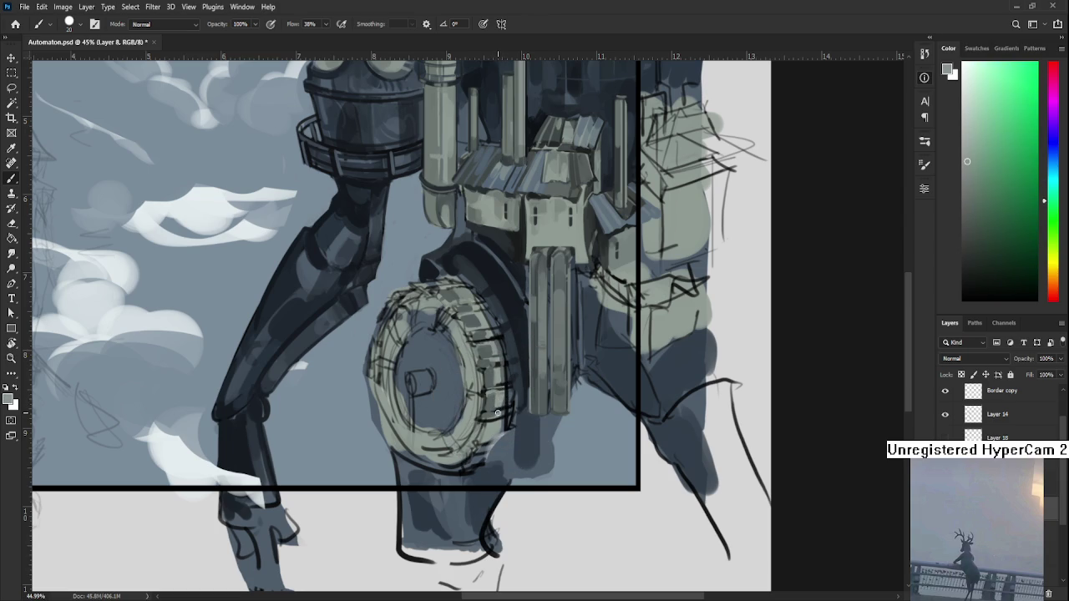
{"action": "left_click", "coordinate": [491, 413], "text": "alt"}
{"action": "left_click", "coordinate": [499, 409], "text": "alt"}
{"action": "left_click_drag", "start_coordinate": [499, 409], "coordinate": [494, 425]}
Alternate cyan, green and darker shades picked from the lower-right rim
{"action": "left_click", "coordinate": [485, 436], "text": "alt"}
{"action": "left_click", "coordinate": [489, 440], "text": "alt"}
{"action": "left_click", "coordinate": [480, 445], "text": "alt"}
{"action": "left_click", "coordinate": [478, 445], "text": "alt"}
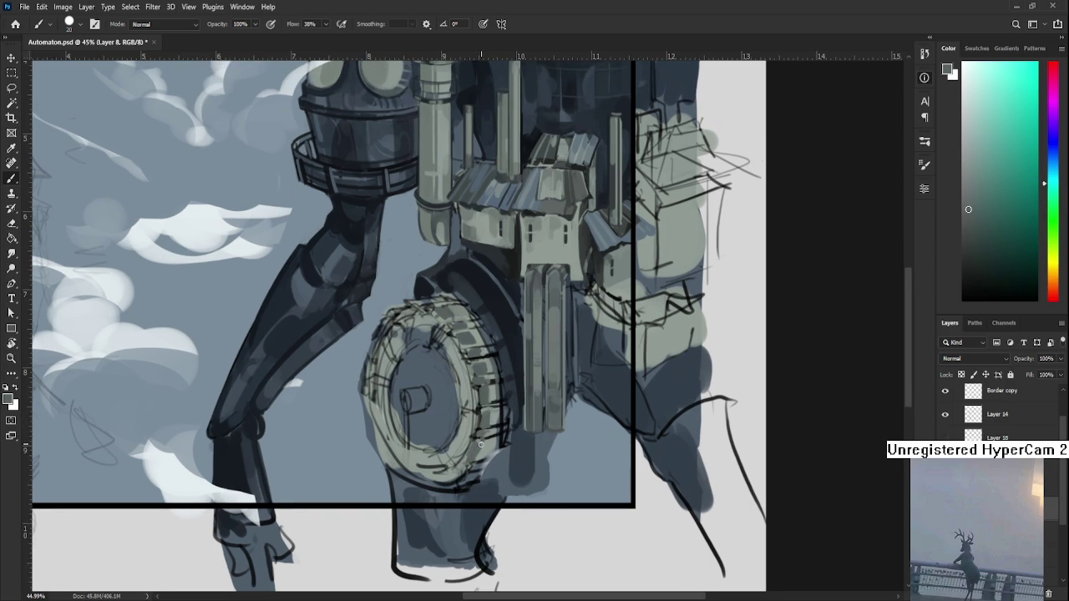
{"action": "left_click", "coordinate": [483, 440], "text": "alt"}
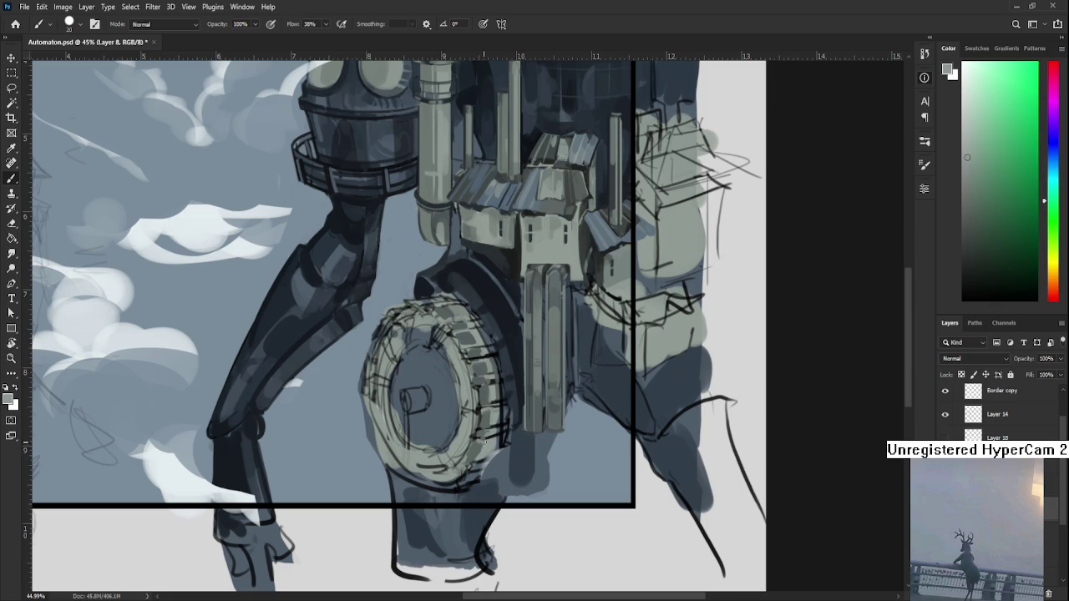
{"action": "left_click", "coordinate": [476, 447], "text": "alt"}
{"action": "left_click", "coordinate": [485, 447], "text": "alt"}
{"action": "left_click", "coordinate": [481, 439], "text": "alt"}
{"action": "left_click", "coordinate": [484, 437], "text": "alt"}
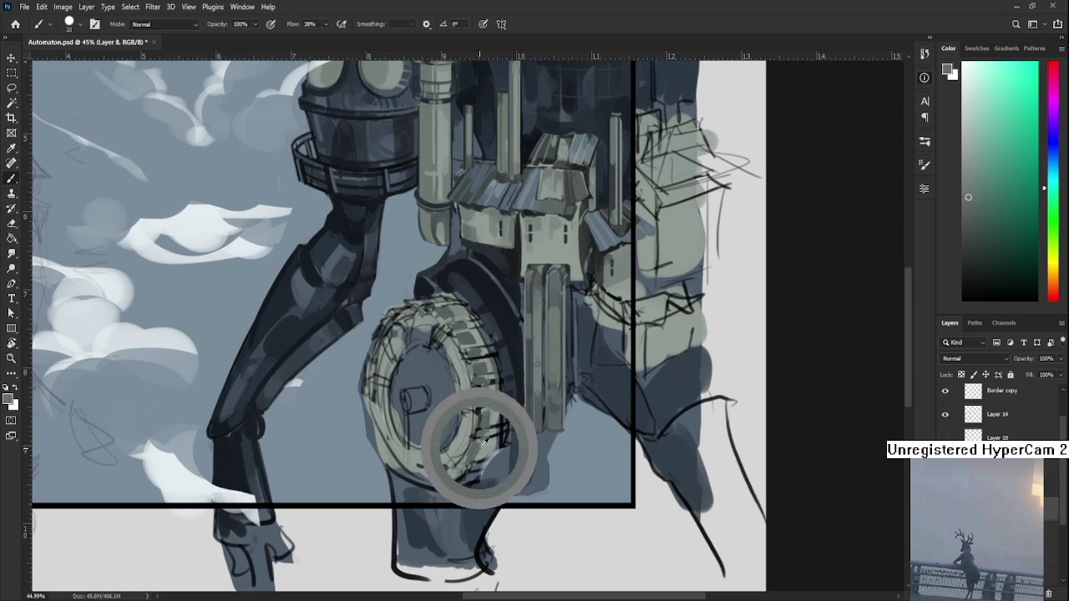
{"action": "left_click", "coordinate": [484, 436], "text": "alt"}
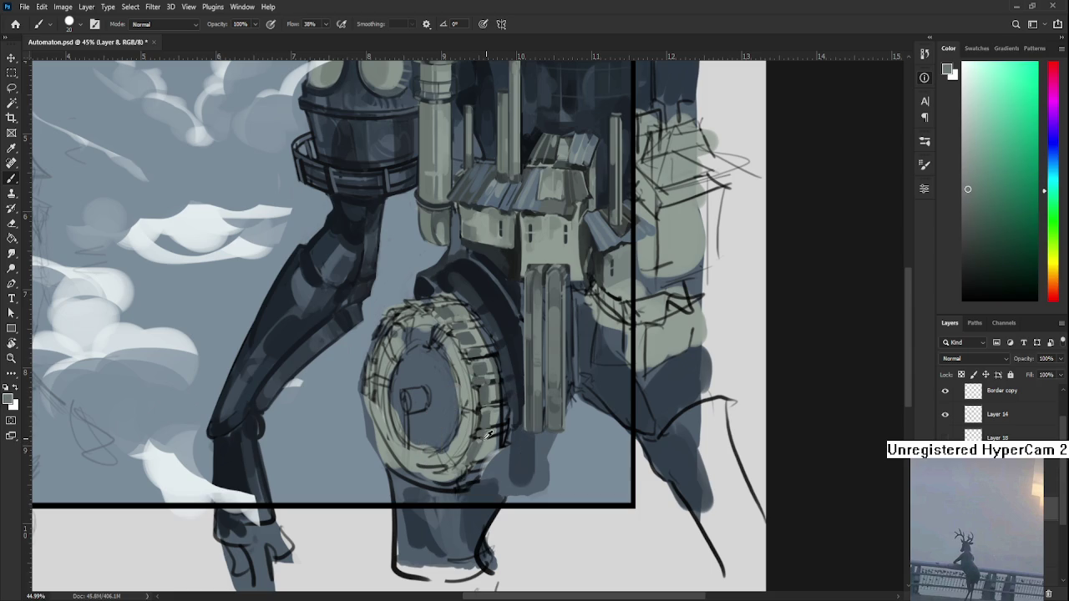
{"action": "left_click", "coordinate": [479, 443], "text": "alt"}
{"action": "left_click", "coordinate": [477, 444], "text": "alt"}
Pick darker wheel colours and paint a small dark stroke on the lower-right rim
{"action": "left_click", "coordinate": [459, 460], "text": "alt"}
{"action": "left_click", "coordinate": [466, 459], "text": "alt"}
{"action": "left_click", "coordinate": [472, 451], "text": "alt"}
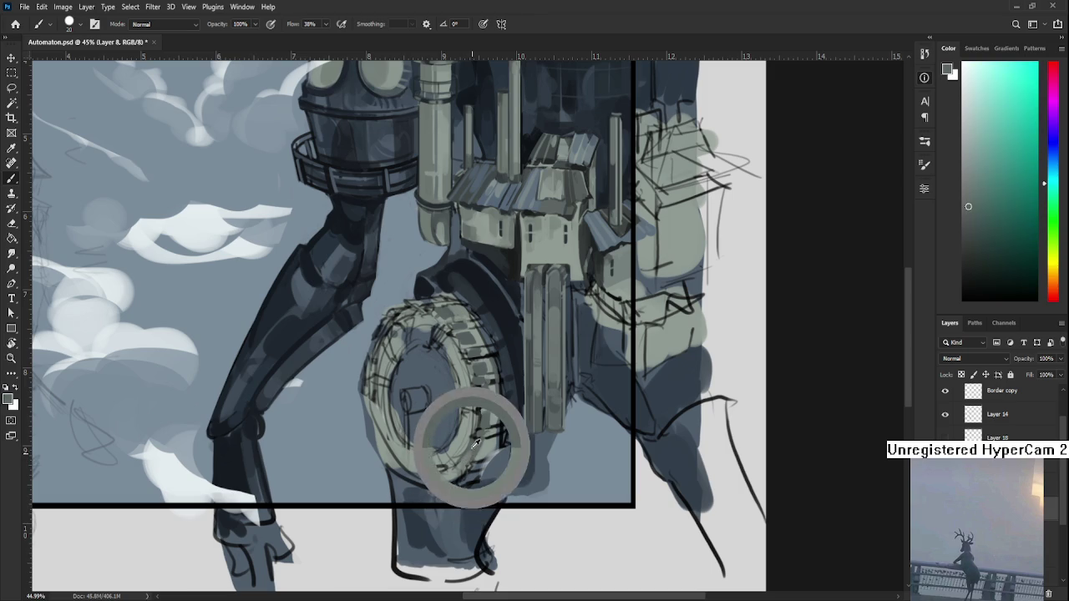
{"action": "left_click", "coordinate": [475, 443], "text": "alt"}
{"action": "left_click", "coordinate": [471, 450], "text": "alt"}
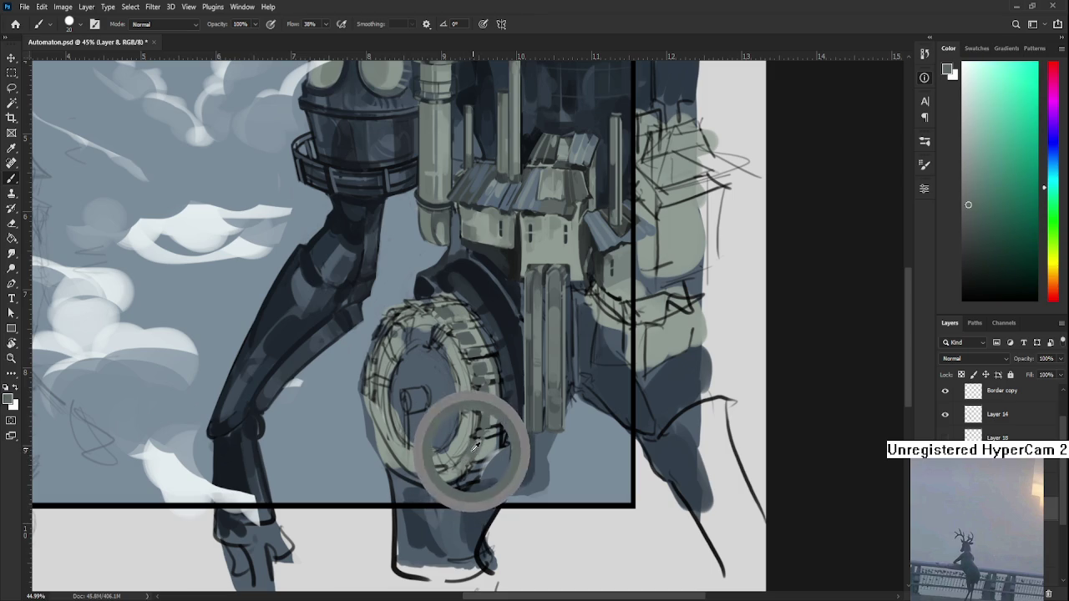
{"action": "left_click", "coordinate": [478, 445], "text": "alt"}
{"action": "left_click_drag", "start_coordinate": [479, 444], "coordinate": [488, 439]}
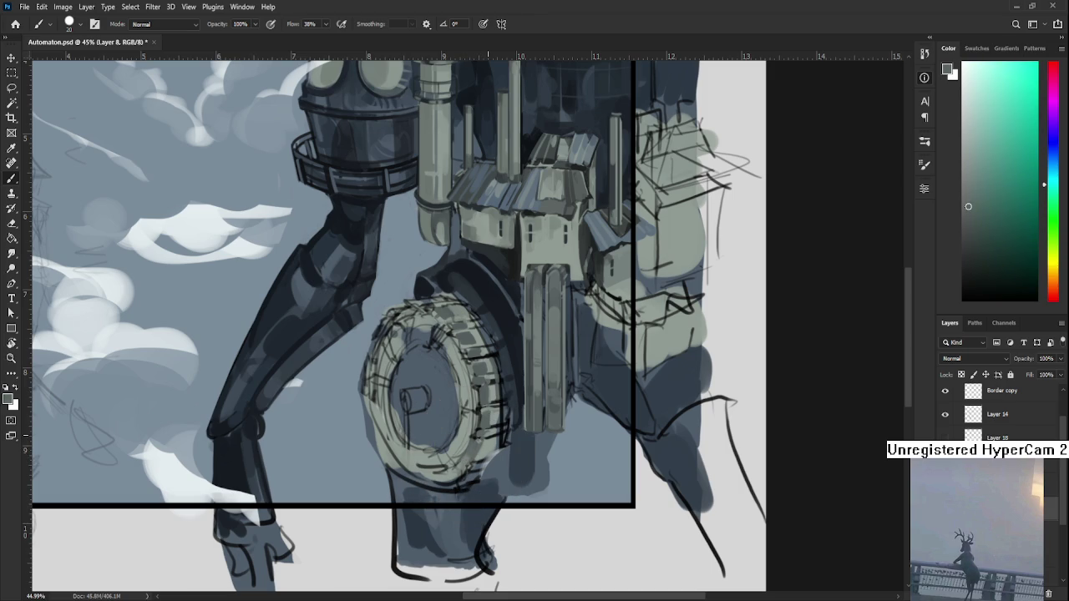
Move up to the top of the wheel and alternate cyan and grey-green tones there
{"action": "scroll", "coordinate": [484, 401], "scroll_direction": "up", "scroll_amount": 1}
{"action": "left_click", "coordinate": [489, 364], "text": "alt"}
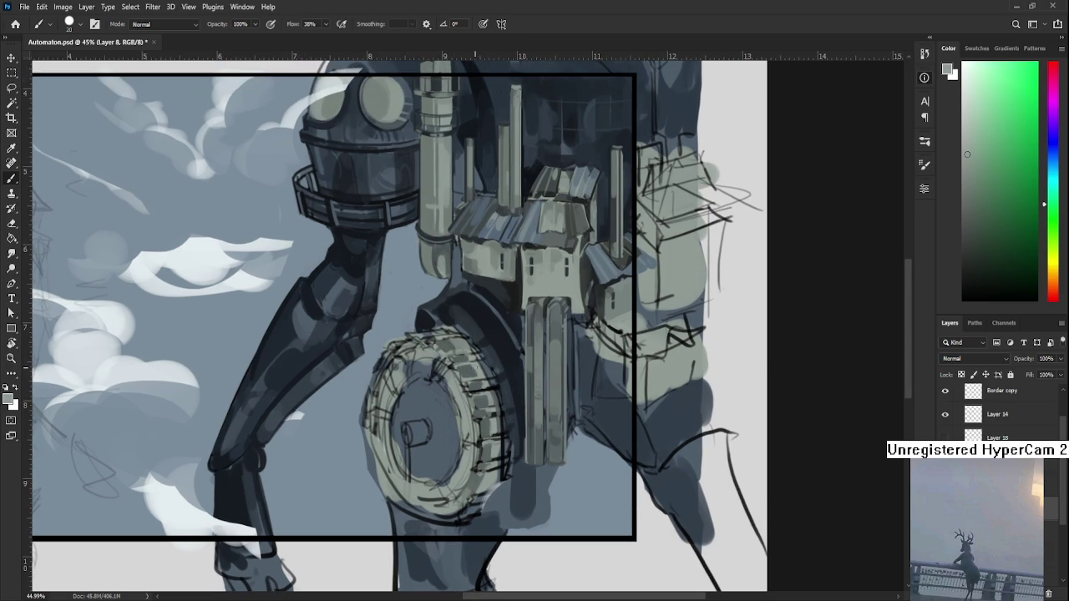
{"action": "left_click", "coordinate": [465, 357], "text": "alt"}
{"action": "left_click", "coordinate": [465, 357], "text": "alt"}
{"action": "left_click", "coordinate": [445, 341], "text": "alt"}
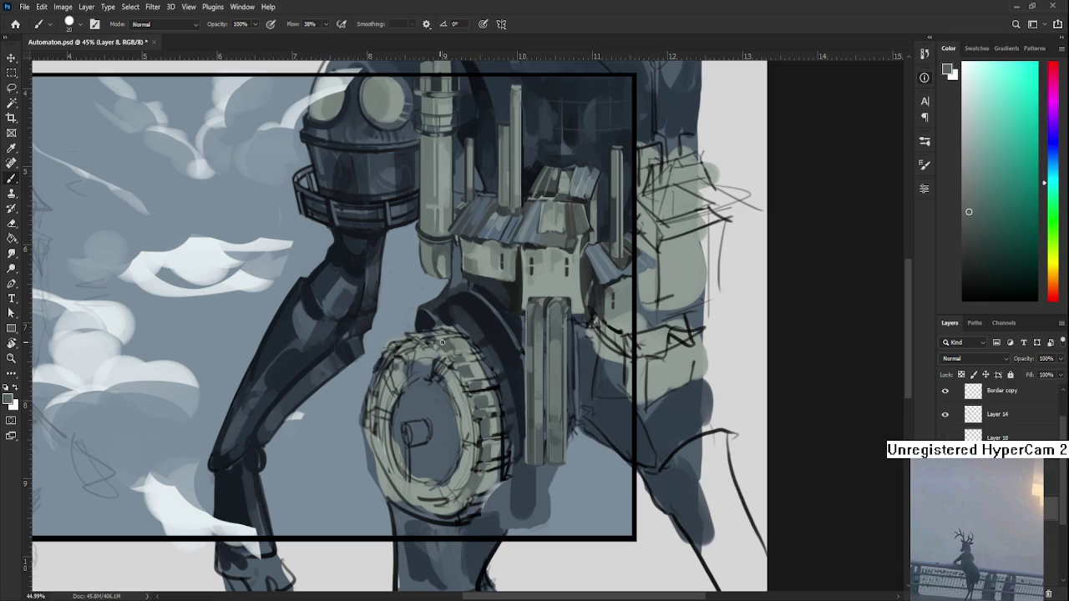
{"action": "left_click", "coordinate": [457, 344], "text": "alt"}
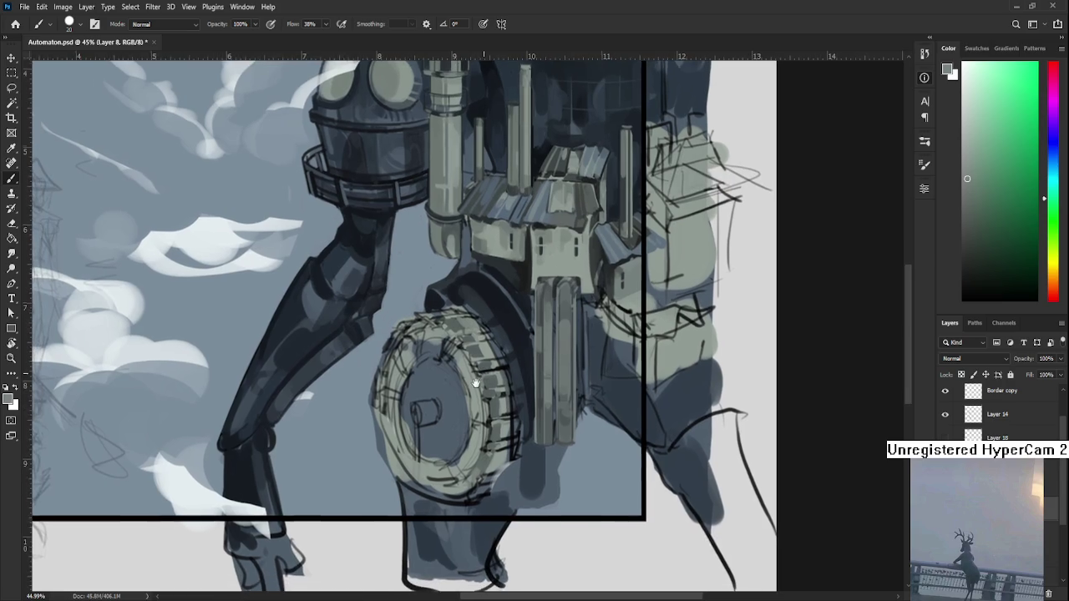
{"action": "left_click_drag", "start_coordinate": [465, 401], "coordinate": [475, 382]}
{"action": "left_click", "coordinate": [474, 344], "text": "alt"}
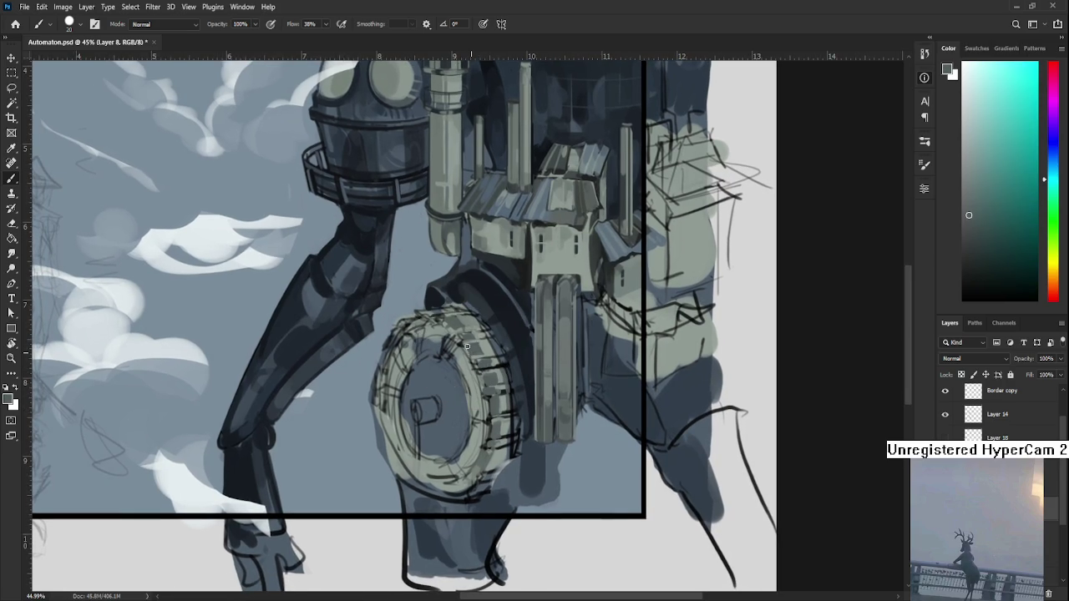
{"action": "left_click", "coordinate": [473, 352], "text": "alt"}
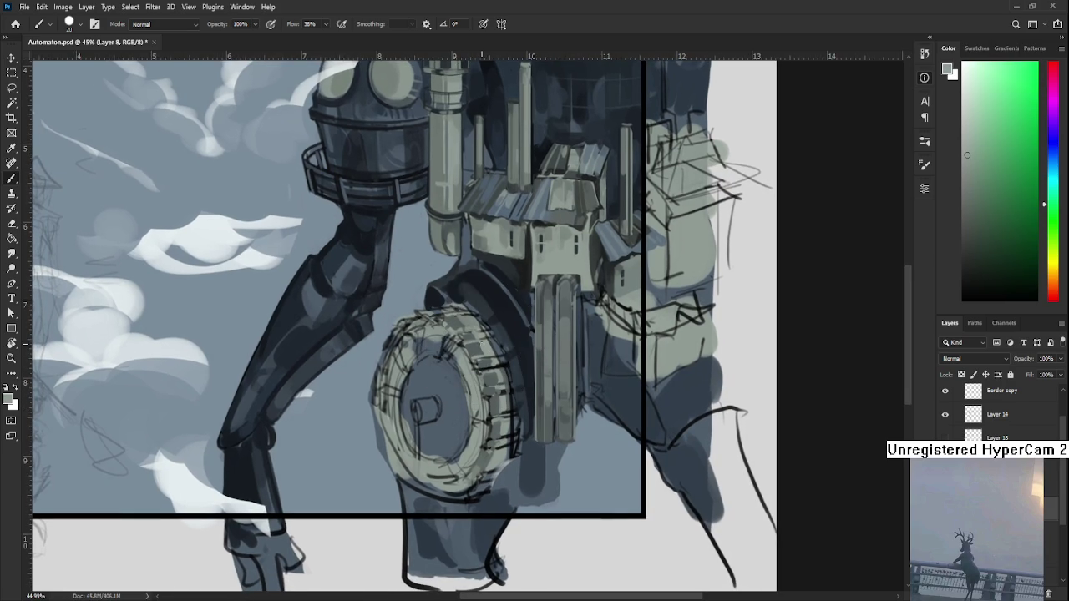
{"action": "left_click", "coordinate": [479, 346], "text": "alt"}
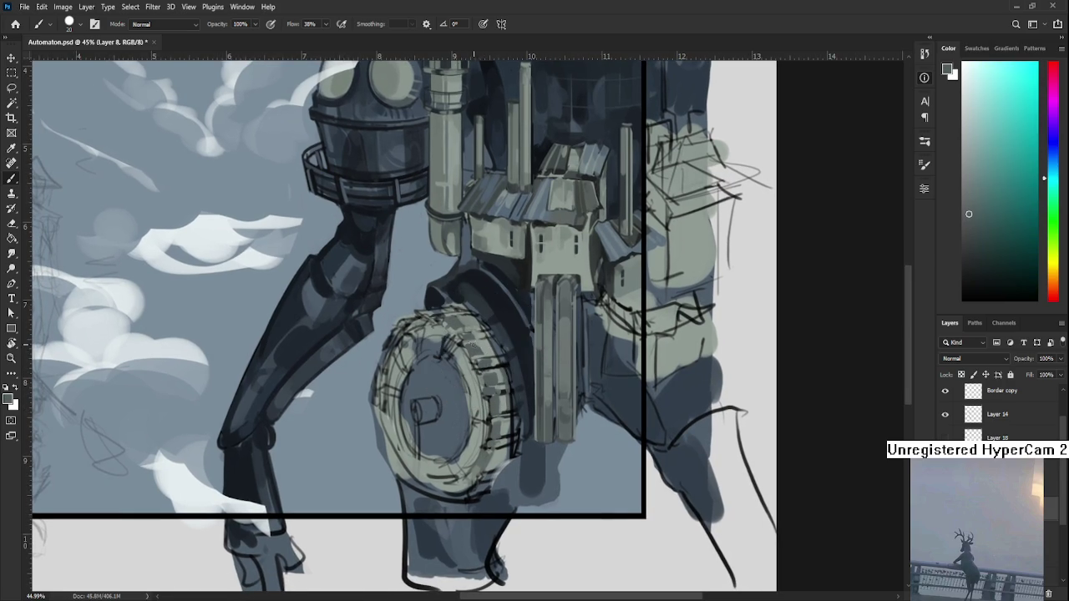
{"action": "left_click", "coordinate": [482, 346], "text": "alt"}
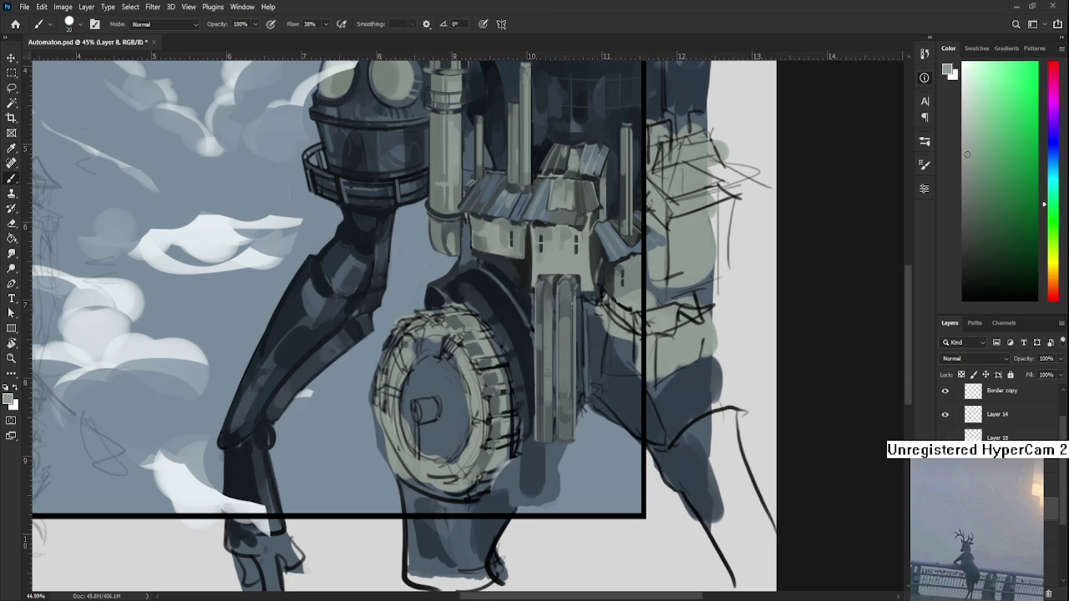
{"action": "scroll", "coordinate": [520, 474], "scroll_direction": "down", "scroll_amount": 2}
Recentre the framed automaton illustration, then go to Photoshop's Home screen of recent files
{"action": "scroll", "coordinate": [534, 451], "scroll_direction": "down", "scroll_amount": 2}
{"action": "scroll", "coordinate": [556, 436], "scroll_direction": "up", "scroll_amount": 2}
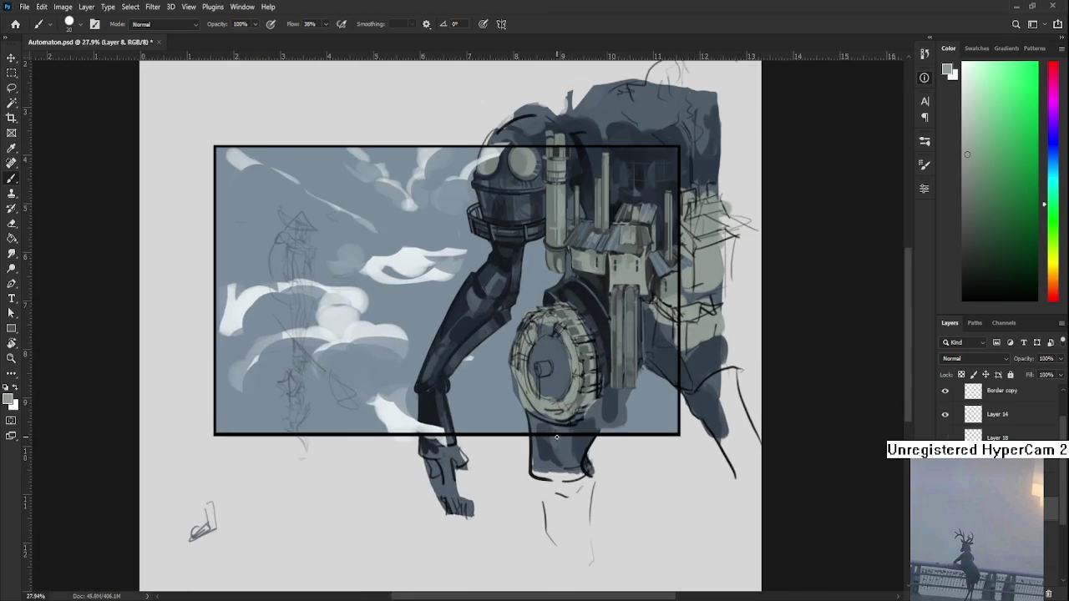
{"action": "left_click_drag", "start_coordinate": [556, 436], "coordinate": [487, 470]}
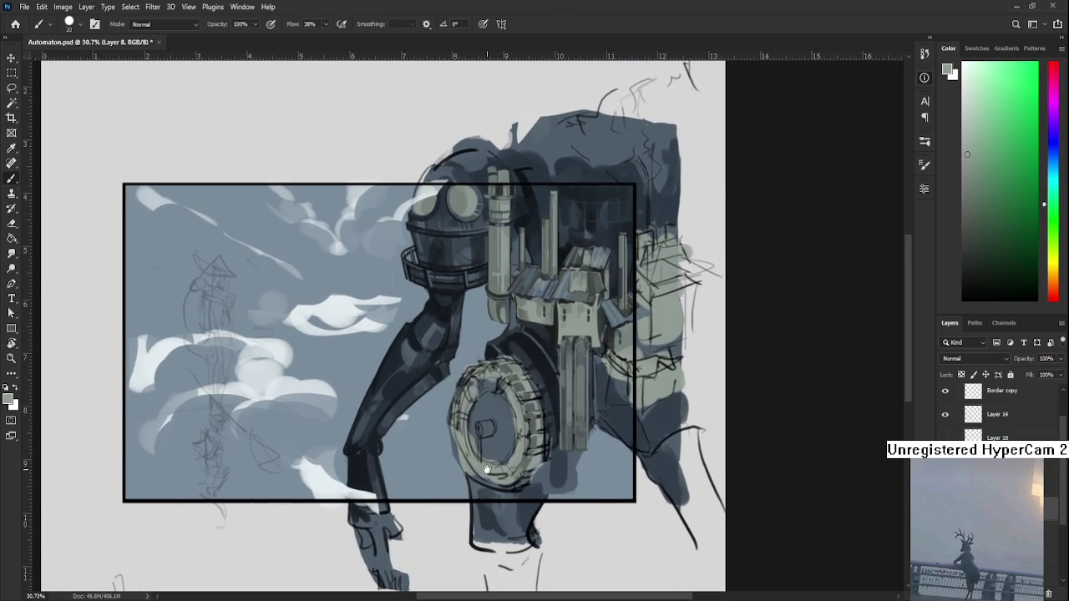
{"action": "left_click_drag", "start_coordinate": [467, 373], "coordinate": [431, 401]}
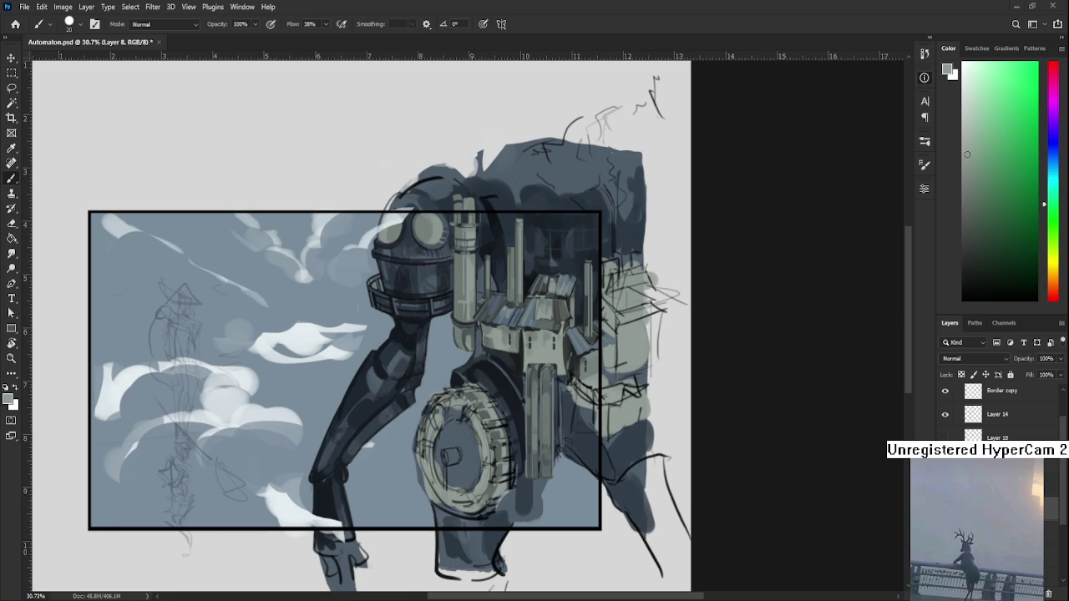
{"action": "left_click", "coordinate": [16, 26]}
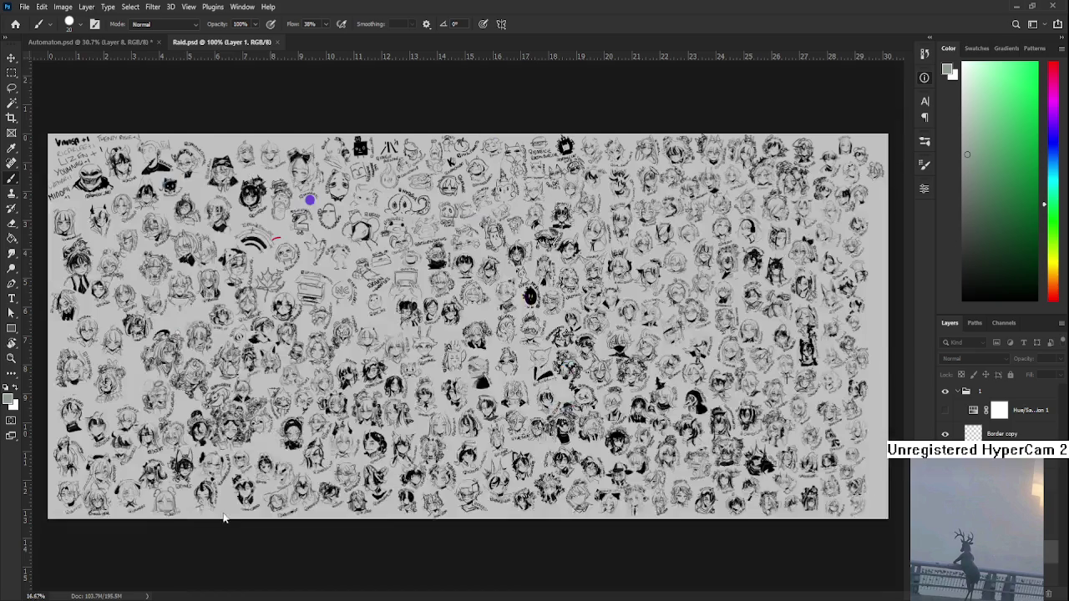
Zoom in on the sketch heads, shrink the brush to 7 and tilt the canvas view clockwise
{"action": "scroll", "coordinate": [659, 497], "scroll_direction": "up", "scroll_amount": 2}
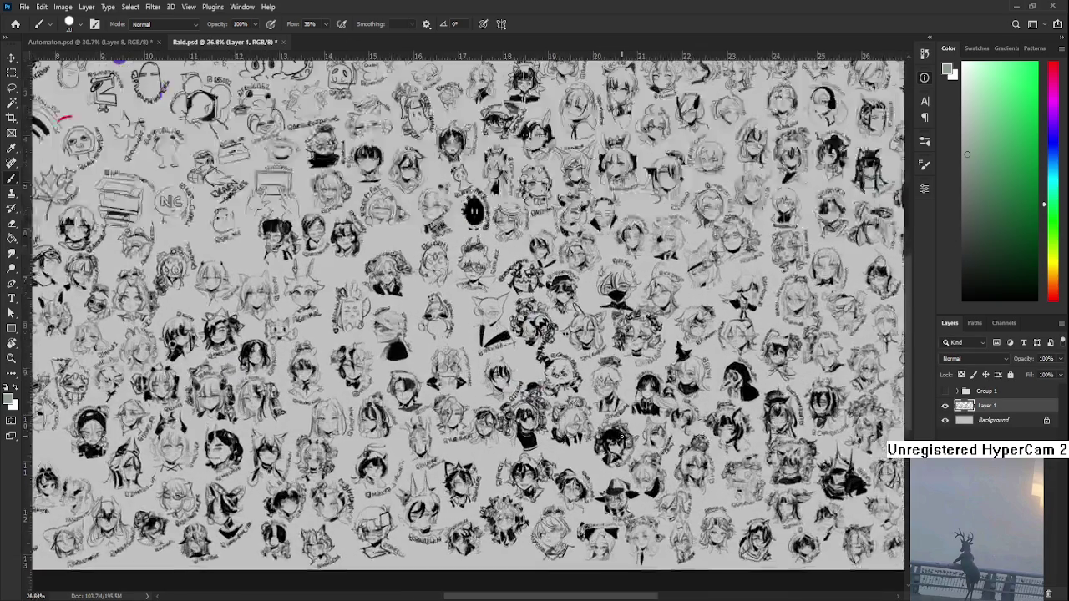
{"action": "scroll", "coordinate": [659, 497], "scroll_direction": "up", "scroll_amount": 2}
{"action": "scroll", "coordinate": [660, 497], "scroll_direction": "up", "scroll_amount": 2}
{"action": "left_click_drag", "start_coordinate": [660, 497], "coordinate": [430, 483]}
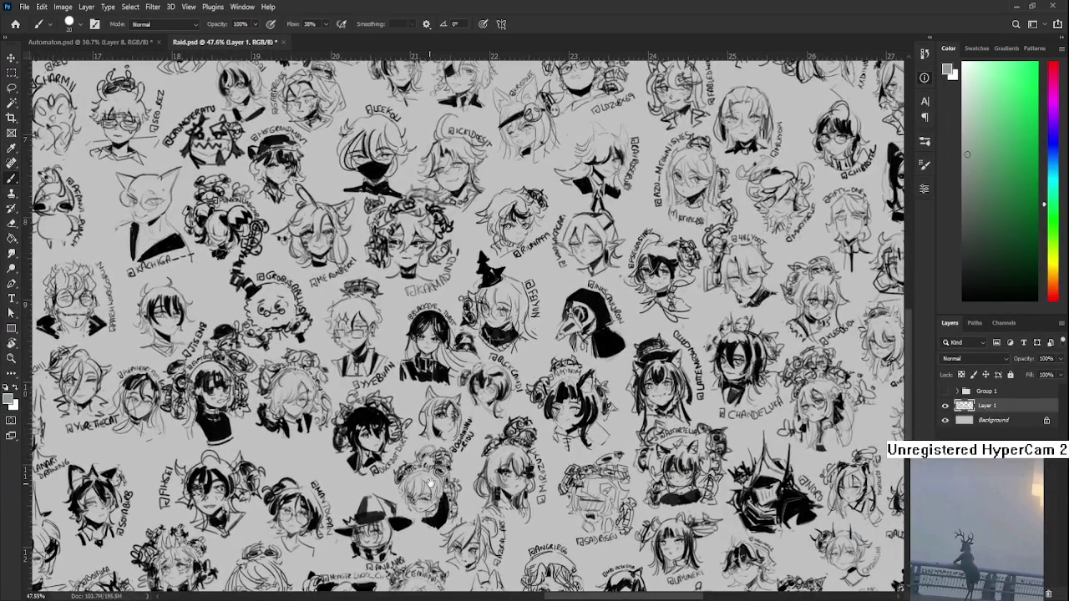
{"action": "scroll", "coordinate": [430, 482], "scroll_direction": "up", "scroll_amount": 2}
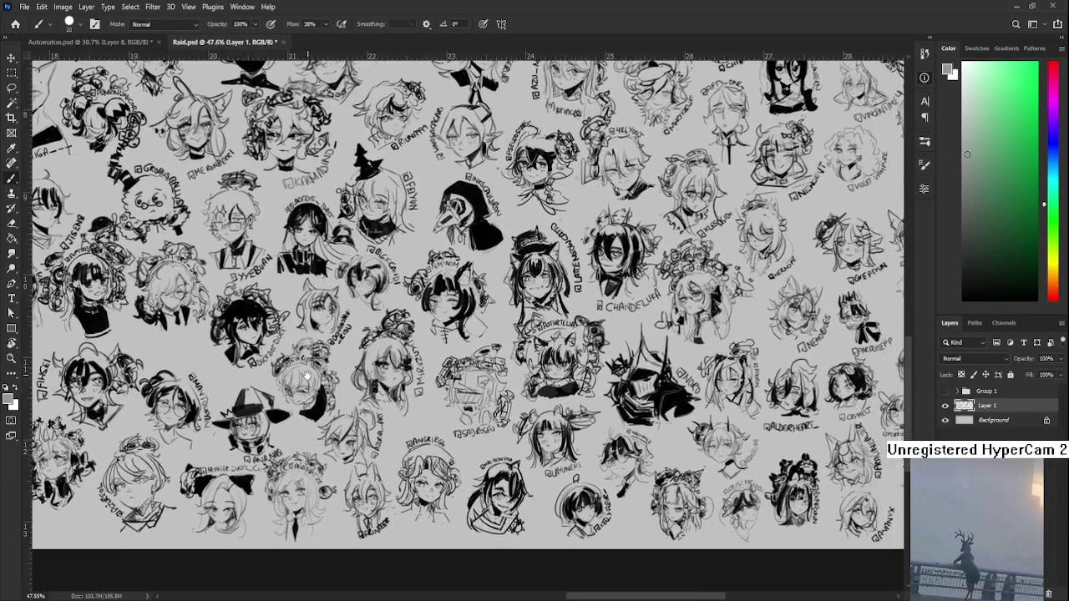
{"action": "scroll", "coordinate": [710, 418], "scroll_direction": "up", "scroll_amount": 2}
{"action": "scroll", "coordinate": [793, 393], "scroll_direction": "up", "scroll_amount": 2}
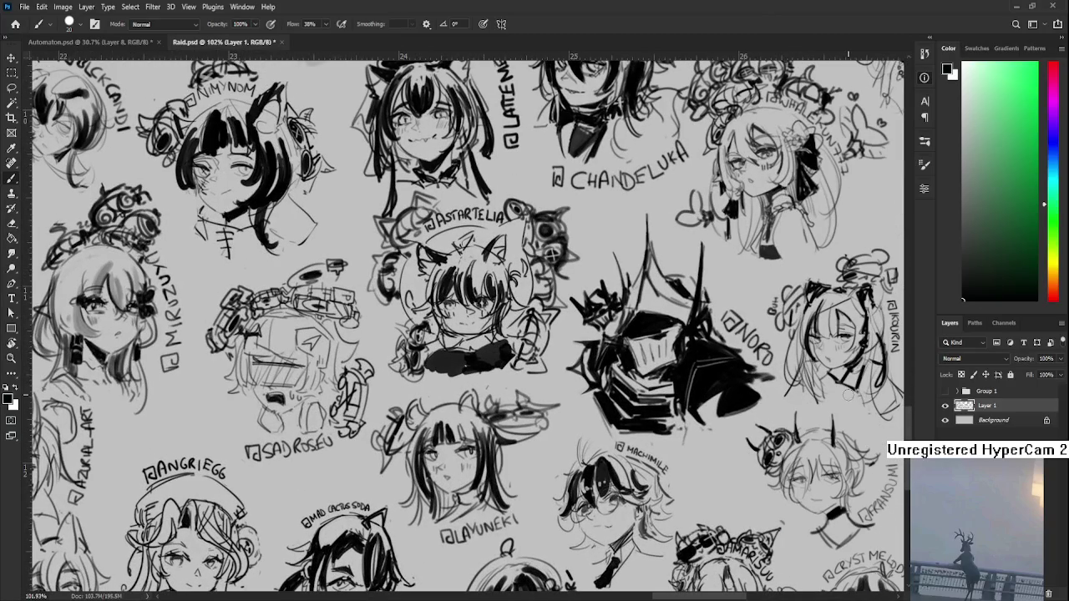
{"action": "key", "text": "bracketleft"}
{"action": "key", "text": "bracketleft"}
{"action": "key", "text": "bracketleft"}
{"action": "key", "text": "bracketleft"}
{"action": "key", "text": "r"}
{"action": "left_click_drag", "start_coordinate": [410, 425], "coordinate": [364, 401]}
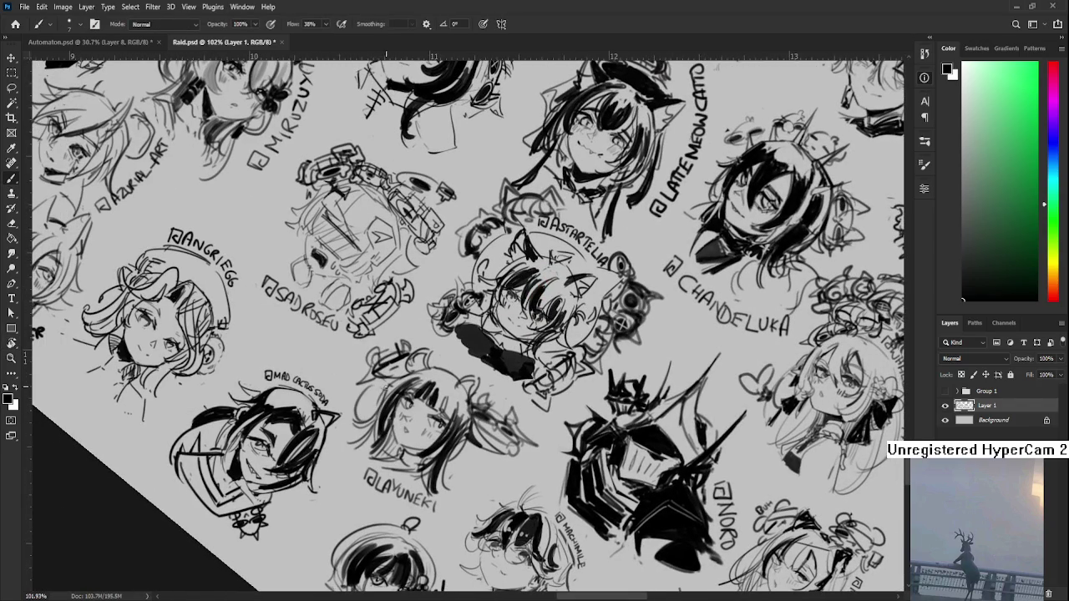
{"action": "key", "text": "r"}
{"action": "left_click_drag", "start_coordinate": [441, 367], "coordinate": [390, 368]}
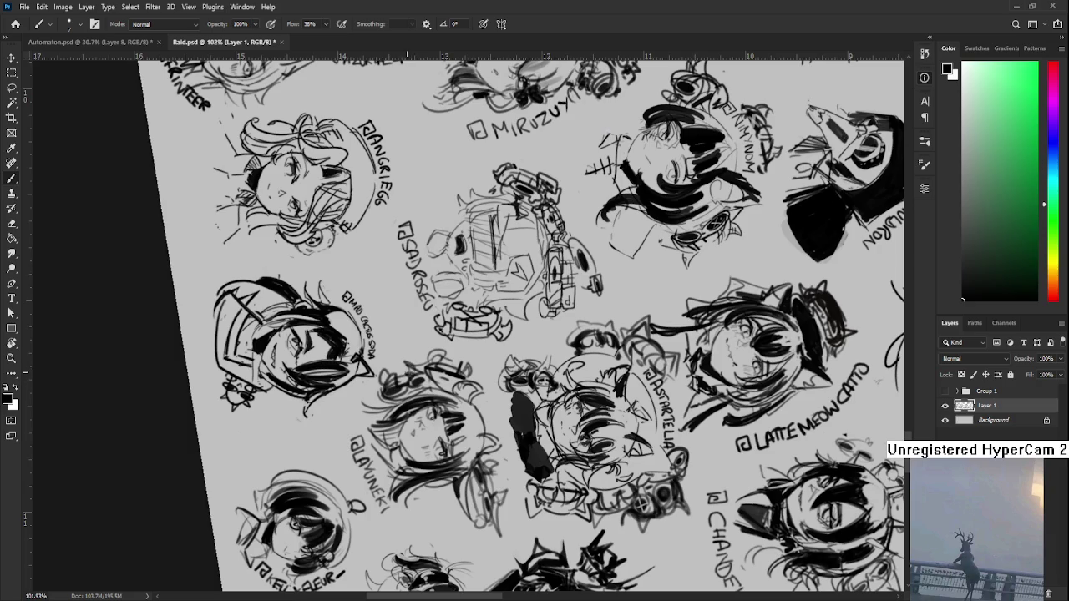
Paint a few thin dark hair strokes and vertical lines on a sketch head, redoing one
{"action": "left_click_drag", "start_coordinate": [387, 381], "coordinate": [401, 386]}
{"action": "left_click_drag", "start_coordinate": [409, 390], "coordinate": [389, 404]}
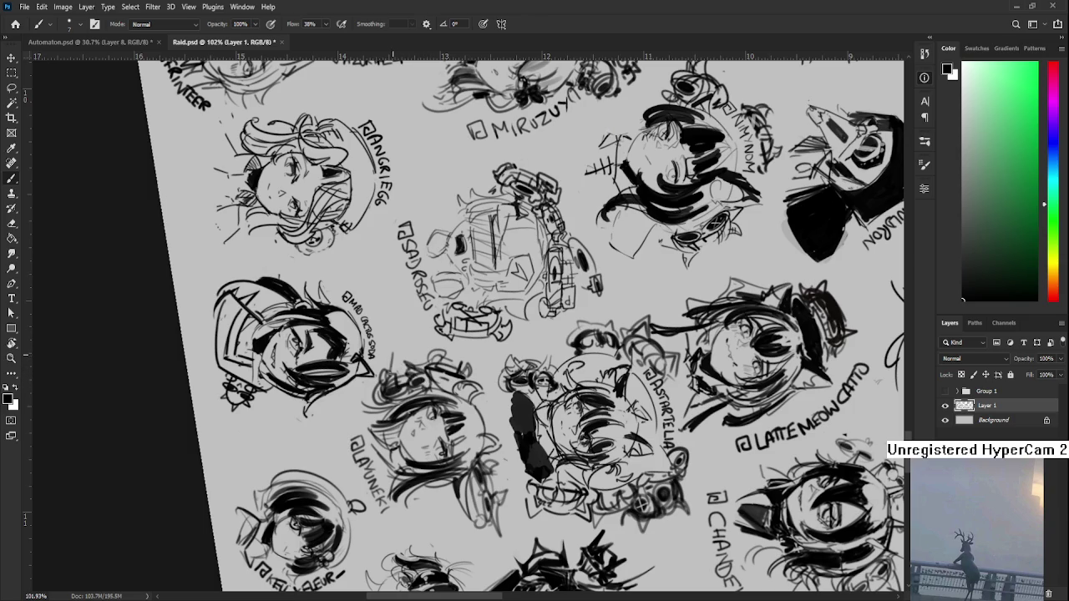
{"action": "left_click_drag", "start_coordinate": [391, 371], "coordinate": [395, 326]}
{"action": "key", "text": "ctrl+z"}
{"action": "left_click_drag", "start_coordinate": [398, 323], "coordinate": [393, 368]}
{"action": "left_click_drag", "start_coordinate": [400, 317], "coordinate": [393, 370]}
{"action": "scroll", "coordinate": [396, 367], "scroll_direction": "down", "scroll_amount": 5}
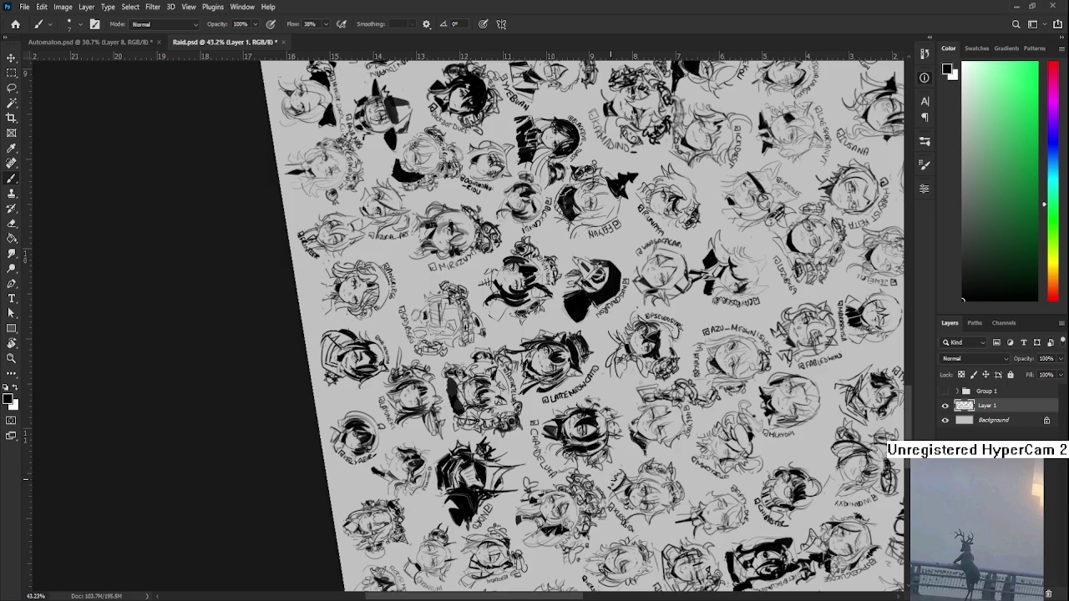
Reset the canvas view rotation to 0° and zoom back out
{"action": "key", "text": "r"}
{"action": "left_click_drag", "start_coordinate": [610, 478], "coordinate": [446, 353]}
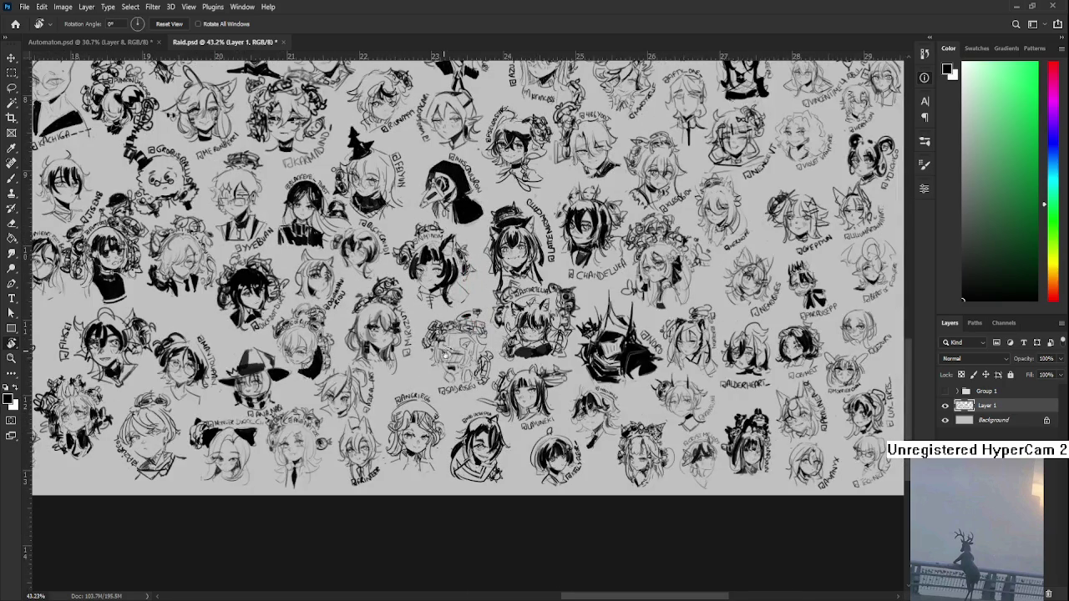
{"action": "scroll", "coordinate": [446, 353], "scroll_direction": "down", "scroll_amount": 2}
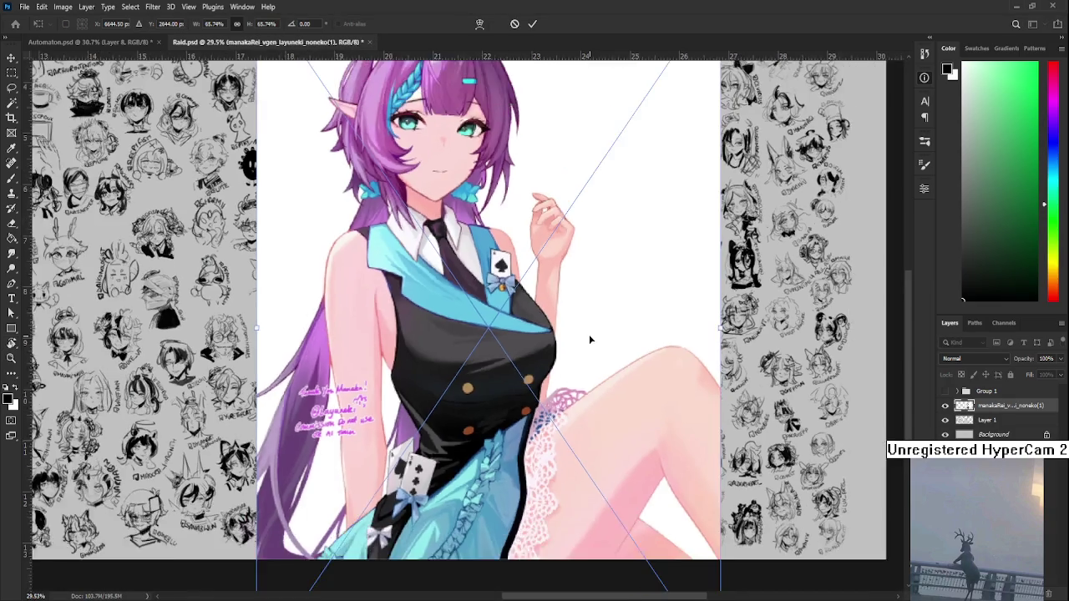
Scale the placed character illustration to about 32.5%, set it just right of centre, and commit
{"action": "key", "text": "ctrl+minus"}
{"action": "key", "text": "ctrl+minus"}
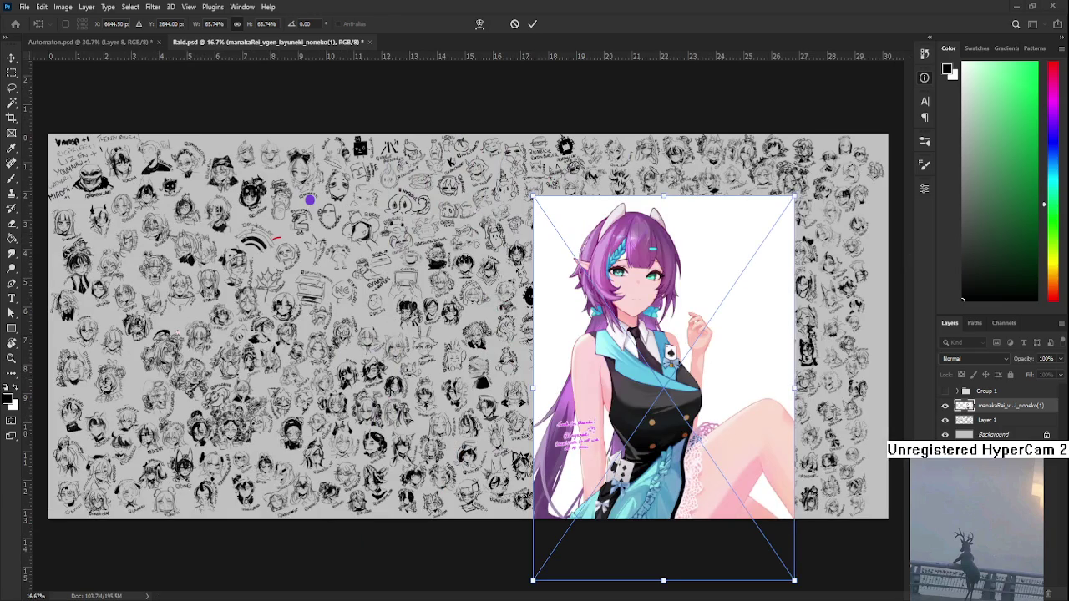
{"action": "left_click_drag", "start_coordinate": [652, 405], "coordinate": [526, 301]}
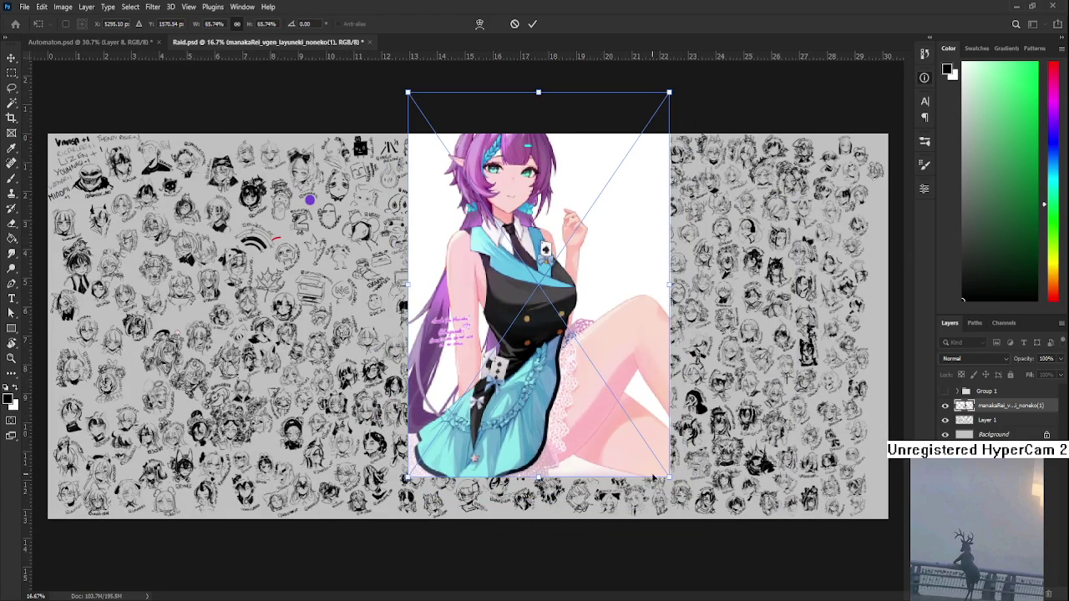
{"action": "left_click_drag", "start_coordinate": [669, 478], "coordinate": [549, 298]}
{"action": "left_click_drag", "start_coordinate": [478, 232], "coordinate": [587, 407]}
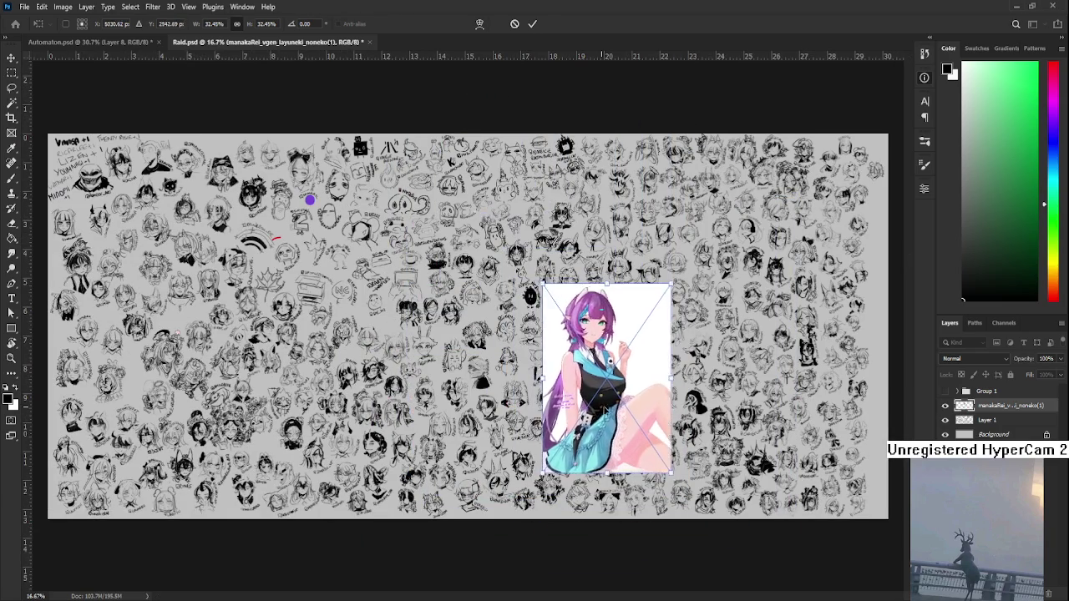
{"action": "key", "text": "Return"}
{"action": "key", "text": "r"}
{"action": "scroll", "coordinate": [551, 417], "scroll_direction": "up", "scroll_amount": 5}
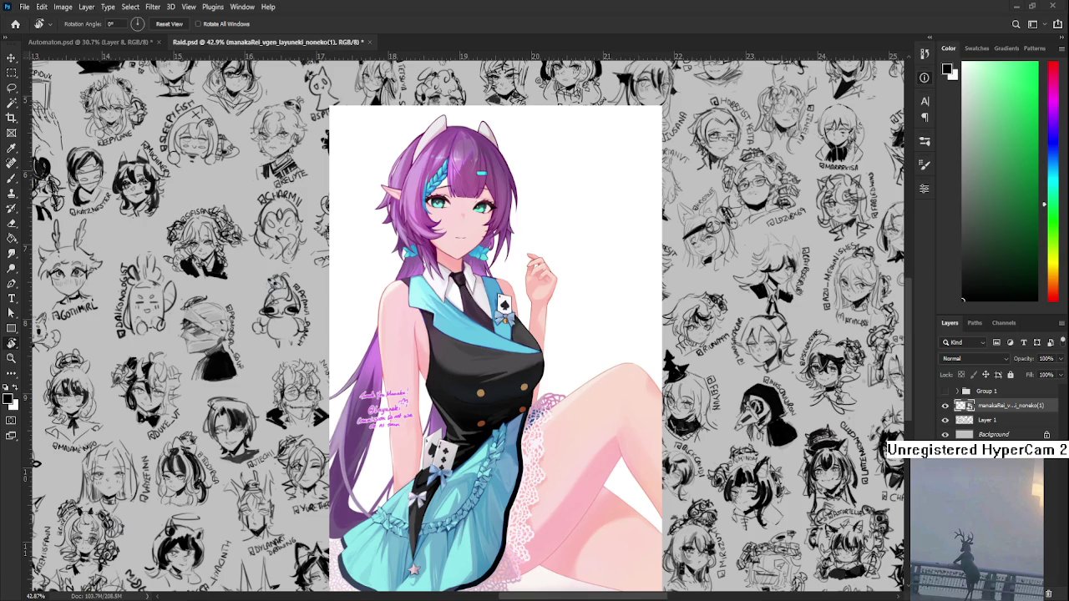
{"action": "scroll", "coordinate": [440, 451], "scroll_direction": "up", "scroll_amount": 2}
{"action": "scroll", "coordinate": [440, 451], "scroll_direction": "up", "scroll_amount": 2}
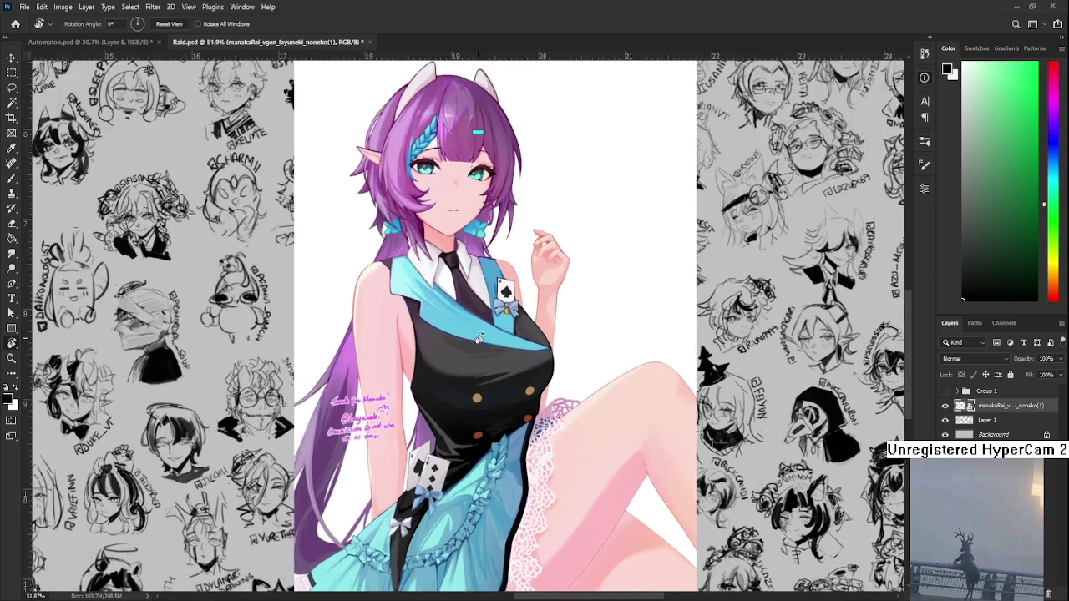
{"action": "scroll", "coordinate": [440, 451], "scroll_direction": "up", "scroll_amount": 2}
{"action": "scroll", "coordinate": [440, 451], "scroll_direction": "up", "scroll_amount": 2}
{"action": "left_click_drag", "start_coordinate": [440, 451], "coordinate": [490, 249]}
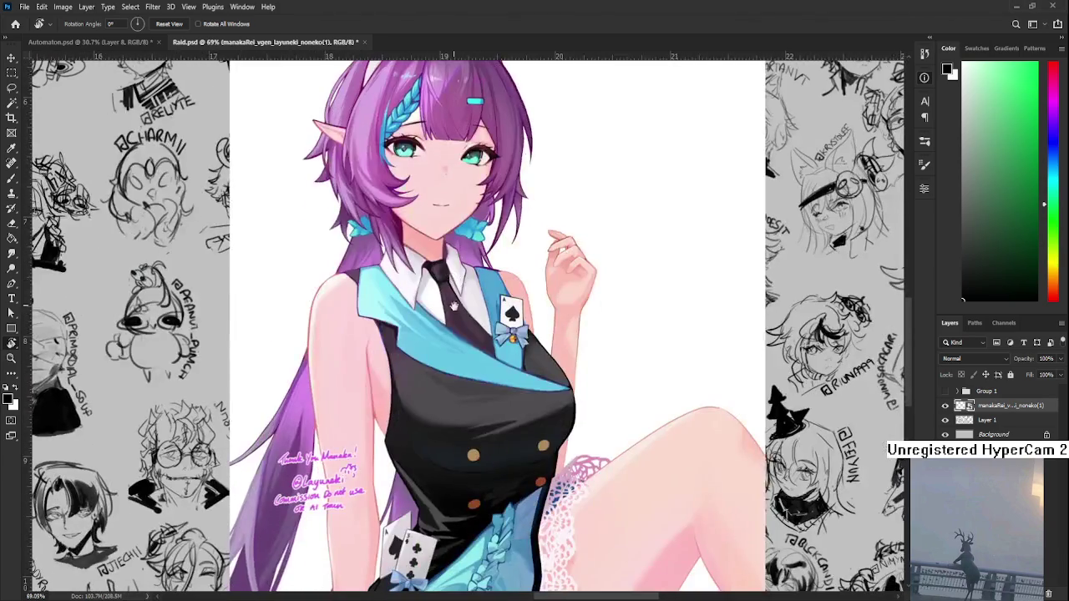
{"action": "scroll", "coordinate": [490, 249], "scroll_direction": "up", "scroll_amount": 2}
{"action": "scroll", "coordinate": [490, 249], "scroll_direction": "up", "scroll_amount": 2}
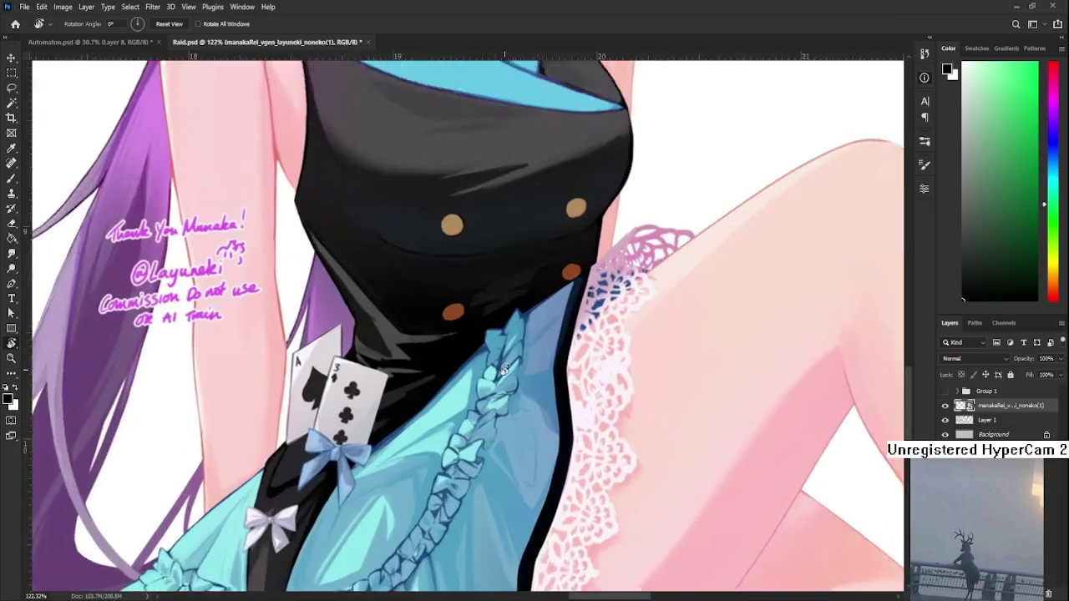
{"action": "scroll", "coordinate": [490, 249], "scroll_direction": "up", "scroll_amount": 2}
{"action": "mouse_move", "coordinate": [693, 435]}
{"action": "left_mouse_down"}
{"action": "mouse_move", "coordinate": [405, 569]}
{"action": "mouse_move", "coordinate": [490, 530]}
{"action": "mouse_move", "coordinate": [637, 496]}
{"action": "mouse_move", "coordinate": [686, 375]}
{"action": "mouse_move", "coordinate": [504, 468]}
{"action": "left_mouse_up"}
{"action": "scroll", "coordinate": [637, 496], "scroll_direction": "down", "scroll_amount": 3}
{"action": "scroll", "coordinate": [637, 475], "scroll_direction": "down", "scroll_amount": 2}
{"action": "scroll", "coordinate": [637, 472], "scroll_direction": "down", "scroll_amount": 1}
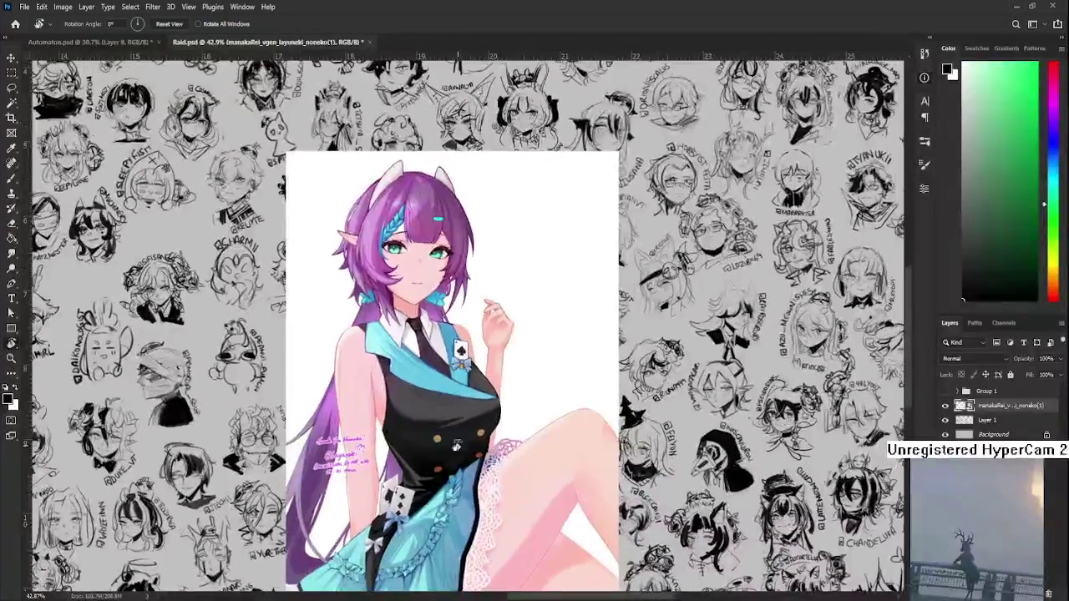
{"action": "scroll", "coordinate": [444, 411], "scroll_direction": "up", "scroll_amount": 2}
{"action": "scroll", "coordinate": [444, 410], "scroll_direction": "up", "scroll_amount": 1}
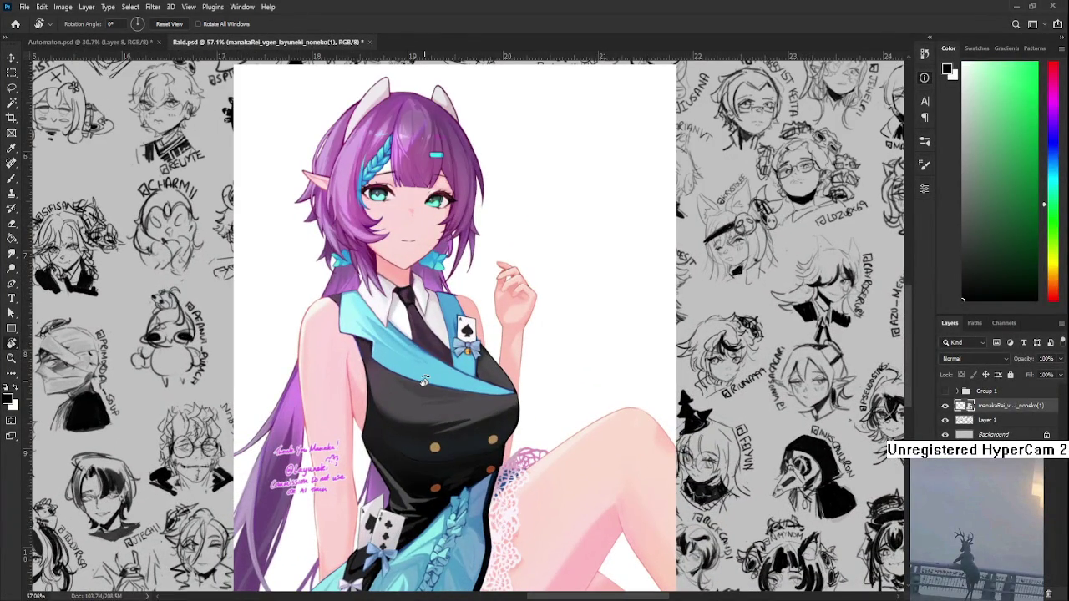
{"action": "scroll", "coordinate": [424, 381], "scroll_direction": "down", "scroll_amount": 2}
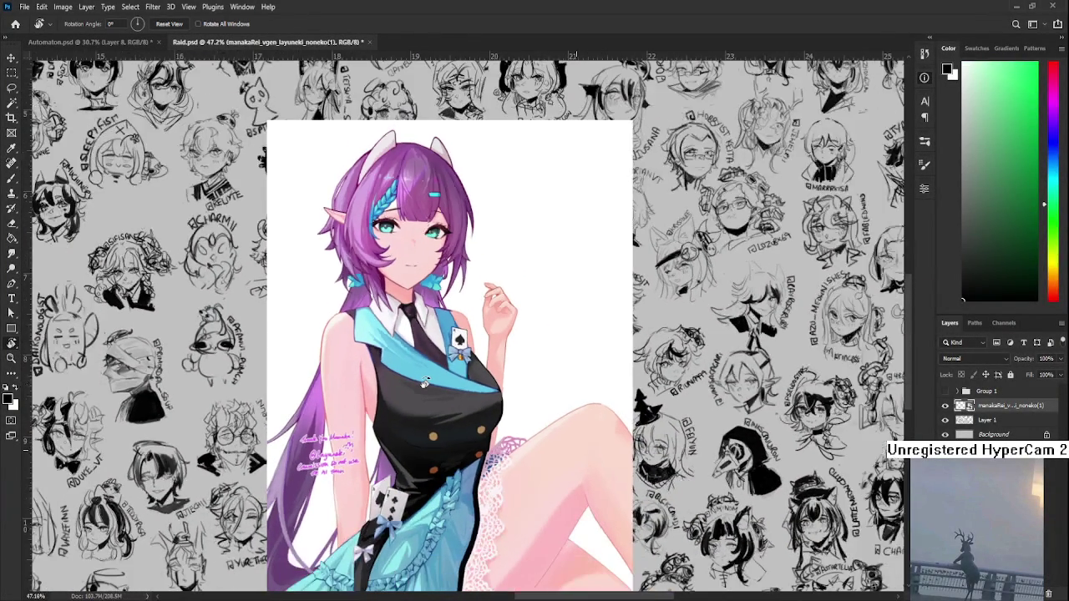
{"action": "scroll", "coordinate": [424, 382], "scroll_direction": "down", "scroll_amount": 1}
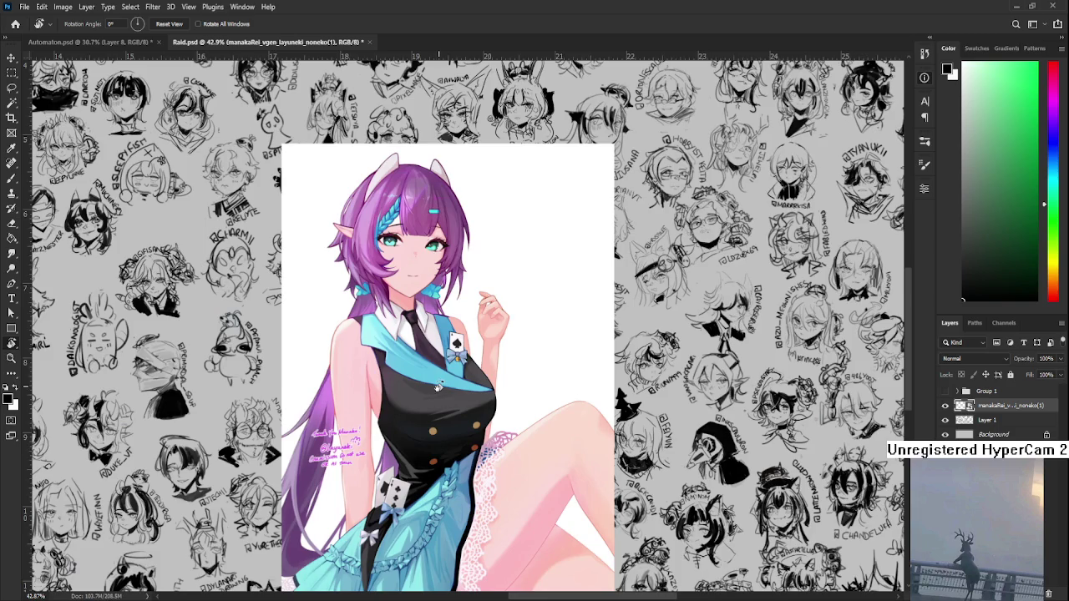
{"action": "scroll", "coordinate": [436, 387], "scroll_direction": "up", "scroll_amount": 1}
{"action": "scroll", "coordinate": [443, 380], "scroll_direction": "up", "scroll_amount": 2}
{"action": "scroll", "coordinate": [475, 425], "scroll_direction": "up", "scroll_amount": 1}
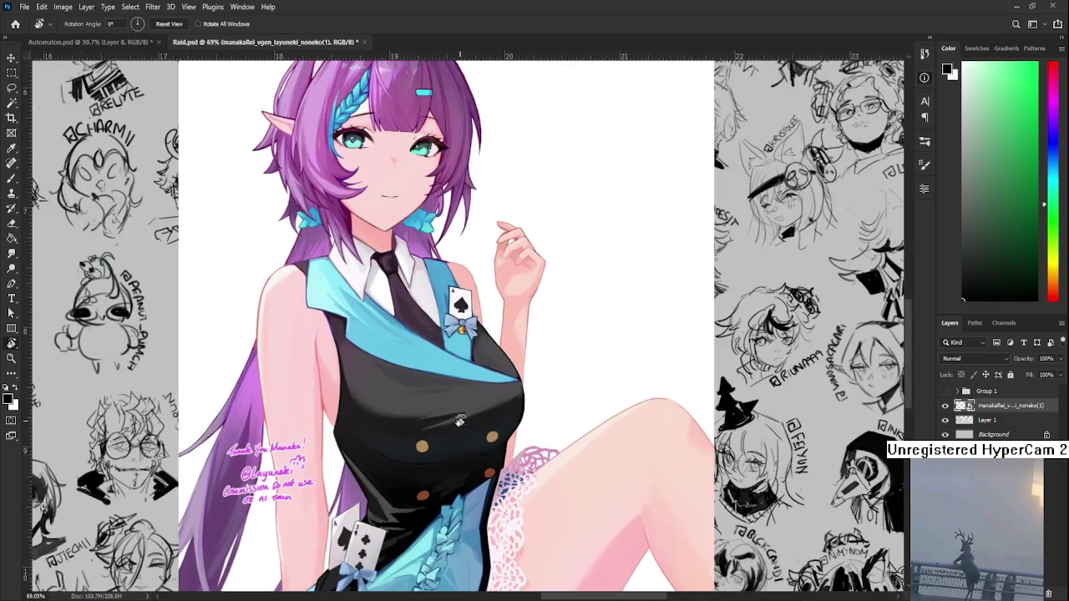
{"action": "left_click_drag", "start_coordinate": [456, 517], "coordinate": [398, 375]}
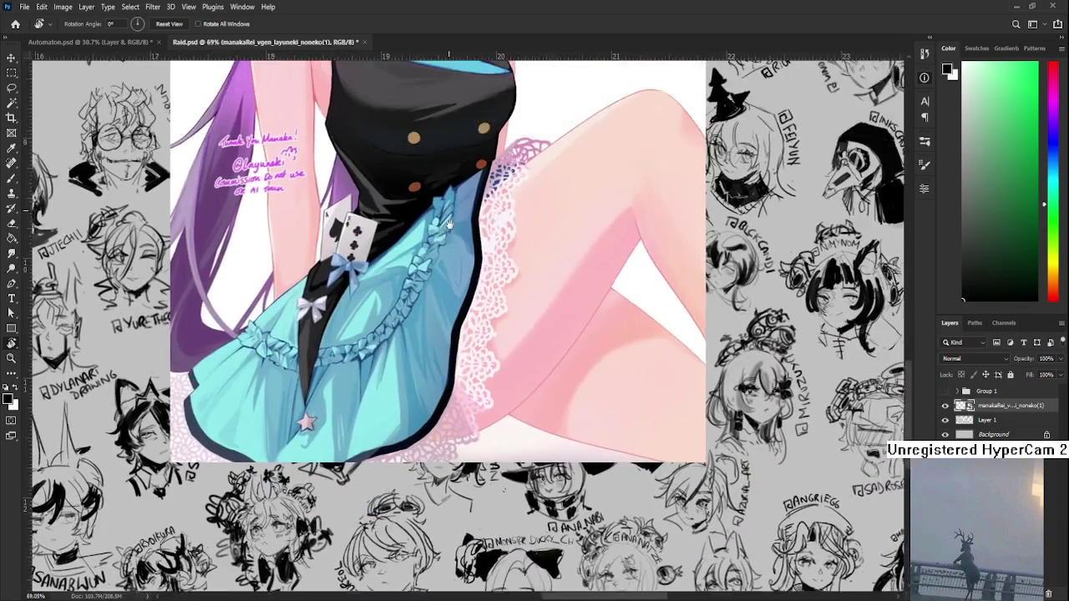
{"action": "scroll", "coordinate": [397, 374], "scroll_direction": "up", "scroll_amount": 1}
{"action": "scroll", "coordinate": [398, 374], "scroll_direction": "down", "scroll_amount": 1}
{"action": "scroll", "coordinate": [442, 434], "scroll_direction": "down", "scroll_amount": 1}
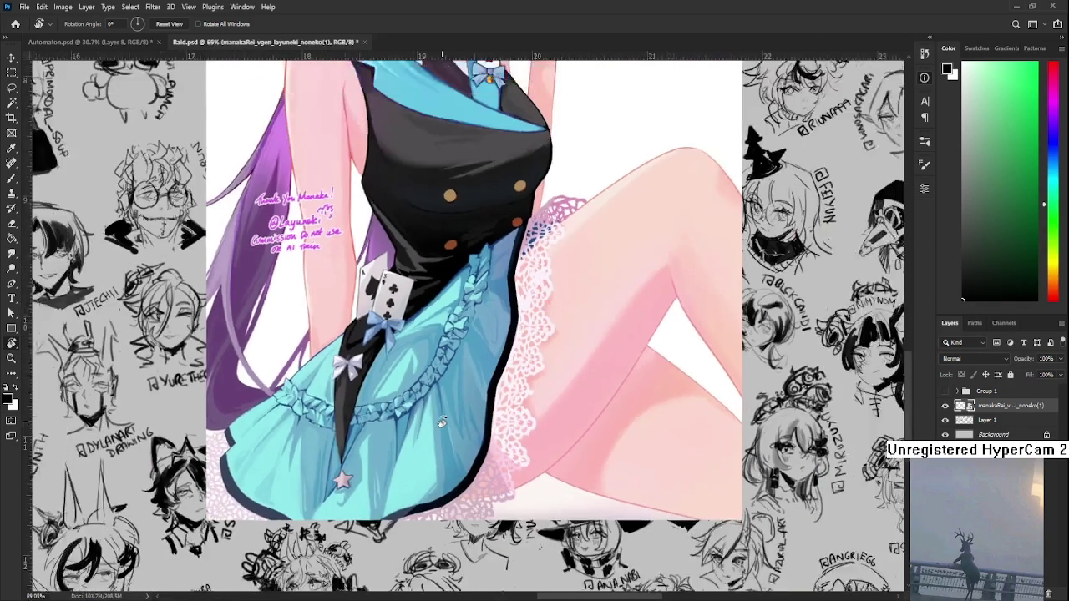
{"action": "scroll", "coordinate": [442, 423], "scroll_direction": "down", "scroll_amount": 1}
{"action": "scroll", "coordinate": [441, 423], "scroll_direction": "down", "scroll_amount": 1}
{"action": "mouse_move", "coordinate": [450, 357]}
{"action": "left_mouse_down"}
{"action": "mouse_move", "coordinate": [430, 482]}
{"action": "mouse_move", "coordinate": [426, 395]}
{"action": "left_mouse_up"}
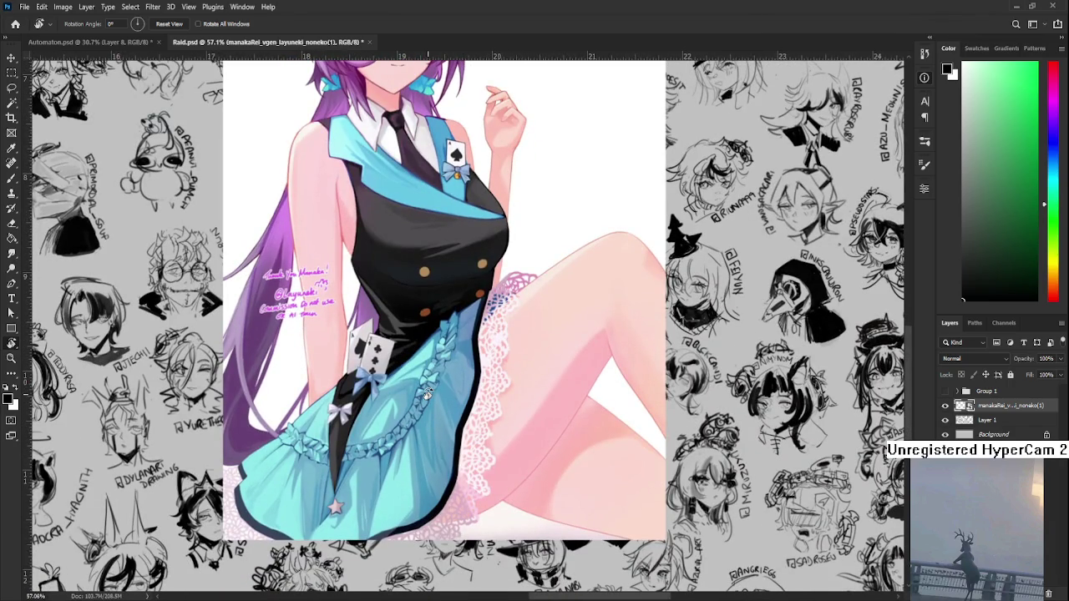
{"action": "scroll", "coordinate": [426, 395], "scroll_direction": "down", "scroll_amount": 1}
{"action": "scroll", "coordinate": [426, 396], "scroll_direction": "down", "scroll_amount": 1}
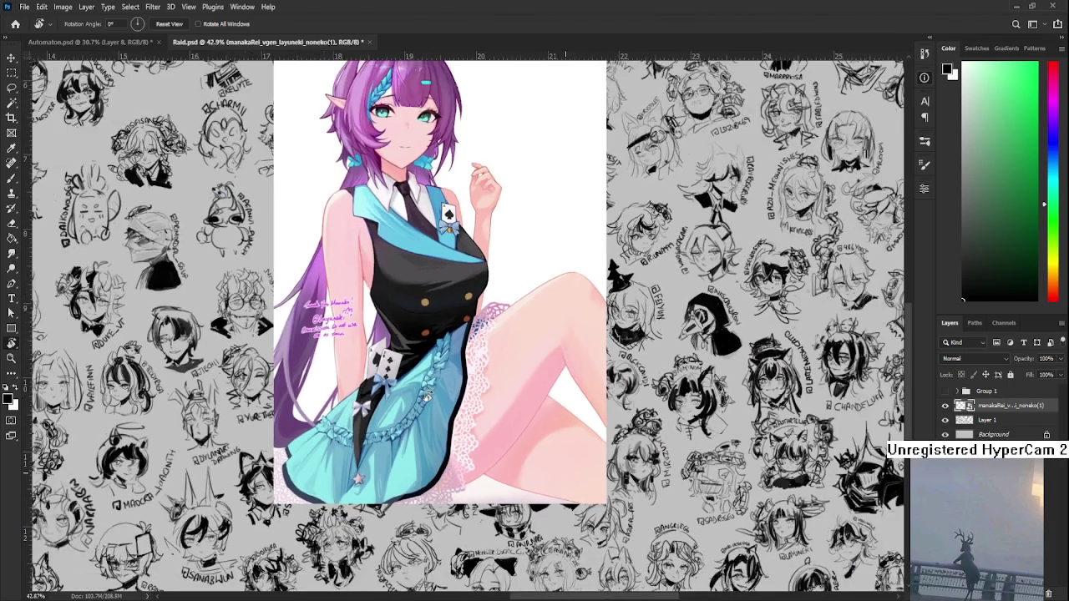
{"action": "scroll", "coordinate": [427, 396], "scroll_direction": "down", "scroll_amount": 1}
{"action": "scroll", "coordinate": [427, 398], "scroll_direction": "down", "scroll_amount": 1}
{"action": "scroll", "coordinate": [428, 398], "scroll_direction": "down", "scroll_amount": 1}
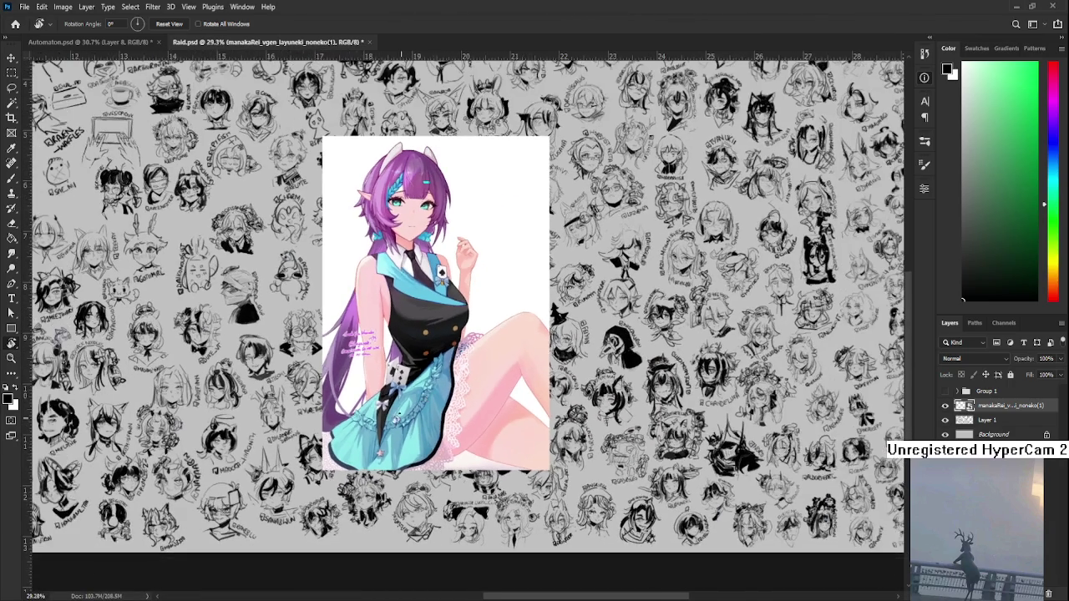